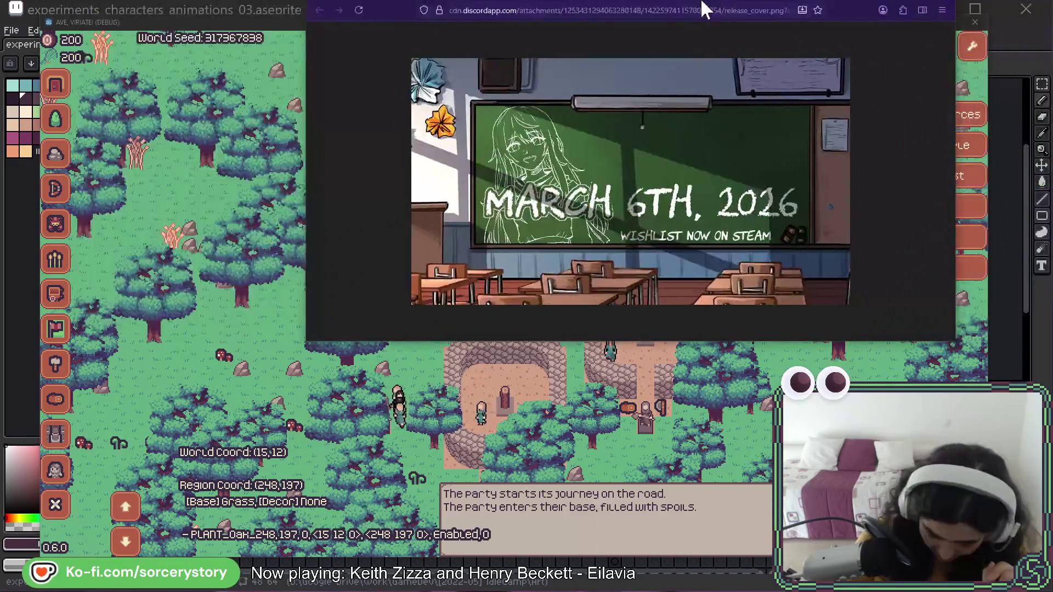
# Move the Firefox window showing release_cover.png down and left to mid-screen over the game
pyautogui.moveTo(703, 9)
pyautogui.mouseDown()
pyautogui.moveTo(620, 97)
pyautogui.moveTo(538, 137)
pyautogui.mouseUp()
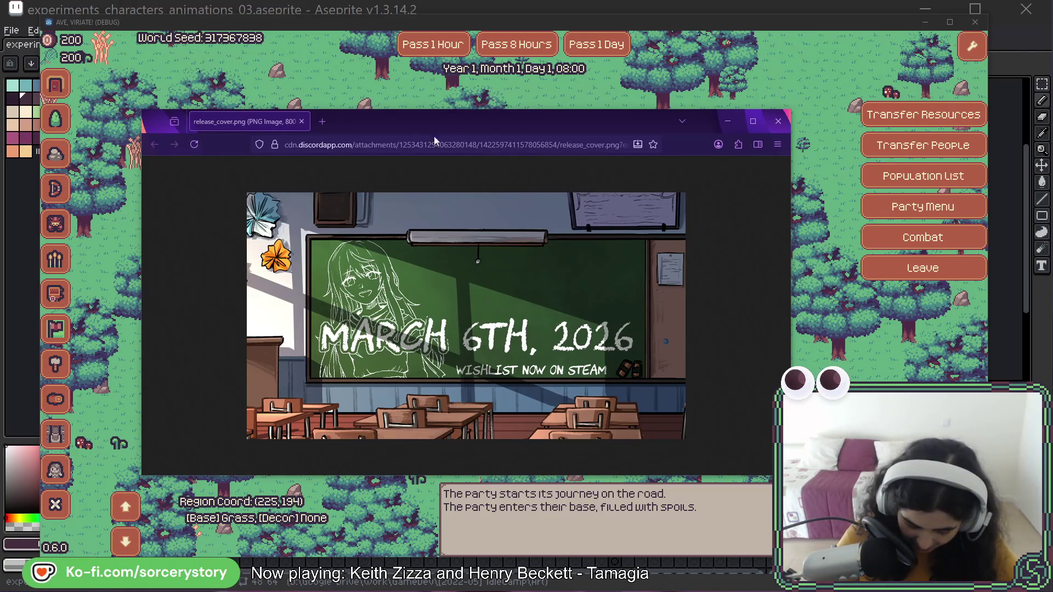
# Shift the release cover window about 100 px left and 60 px up
pyautogui.moveTo(458, 124); pyautogui.dragTo(400, 91)
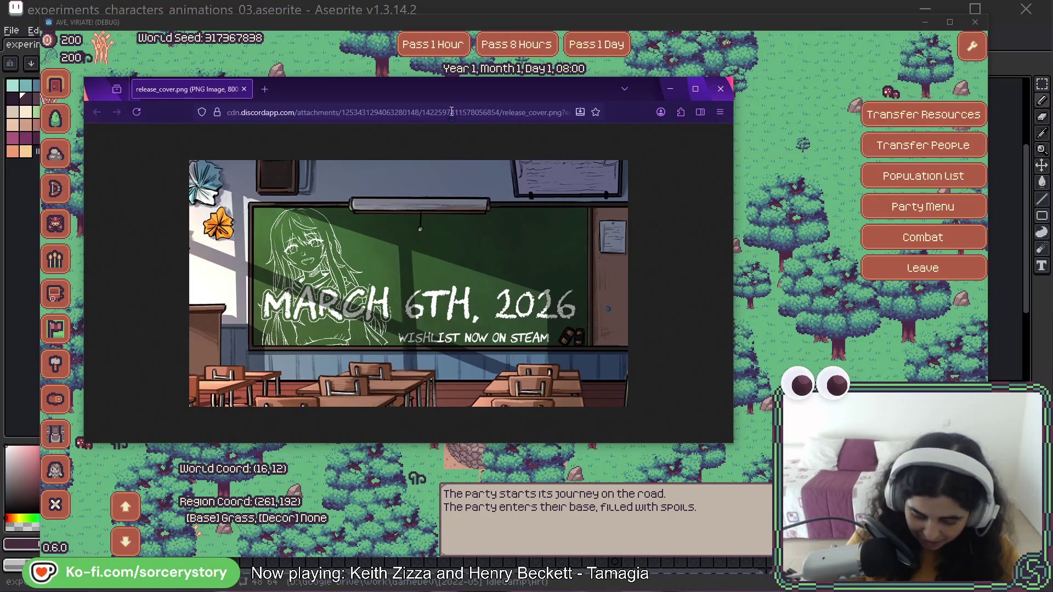
# Close the Firefox release_cover.png window with Ctrl+W
pyautogui.hotkey('ctrl', 'w')
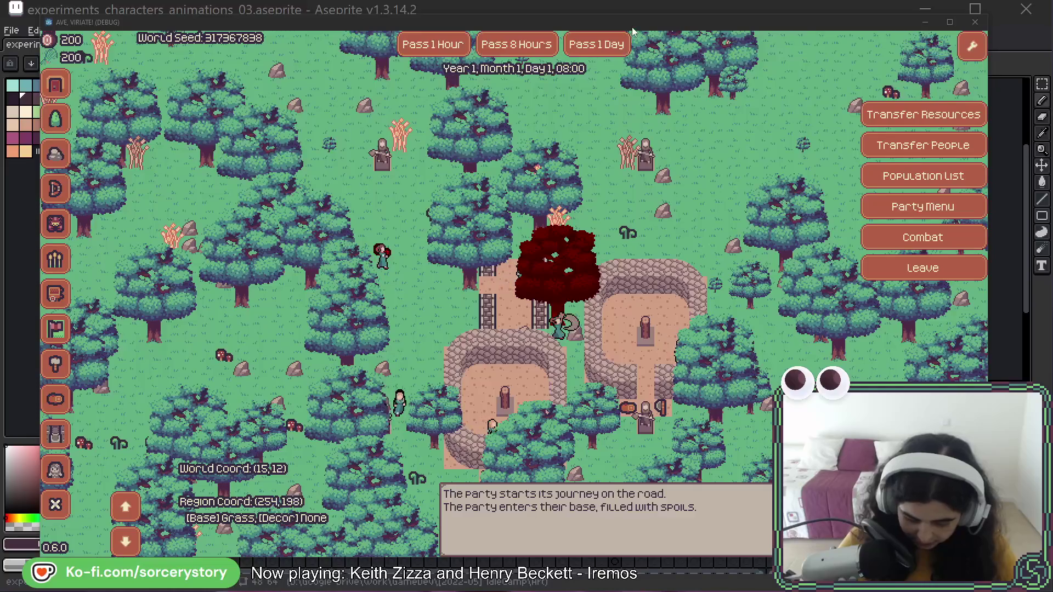
pyautogui.click(609, 159)
pyautogui.scroll(-4, 611, 170)
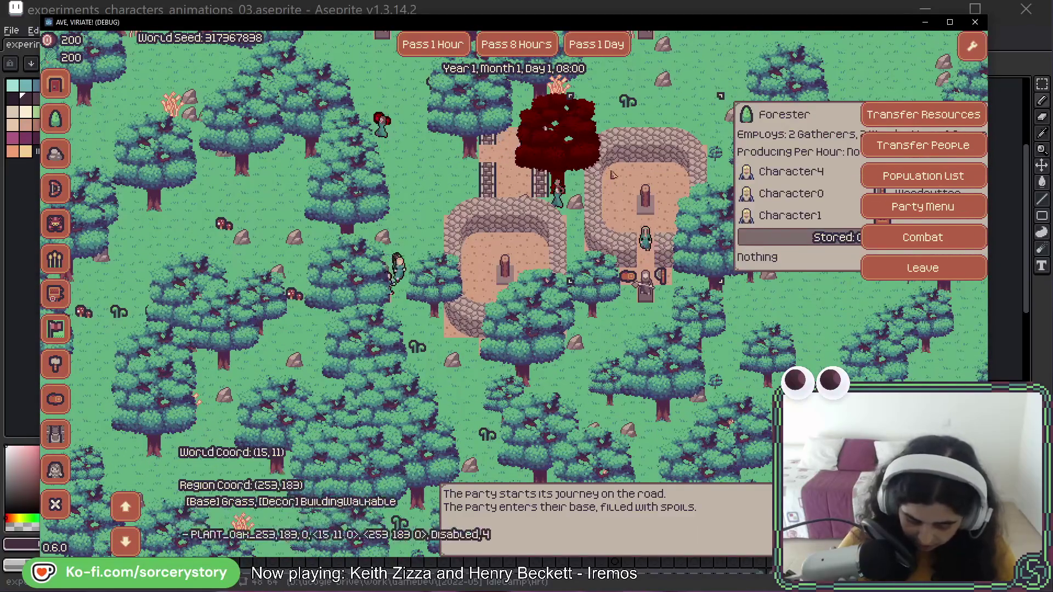
pyautogui.press('w')
pyautogui.press('d')
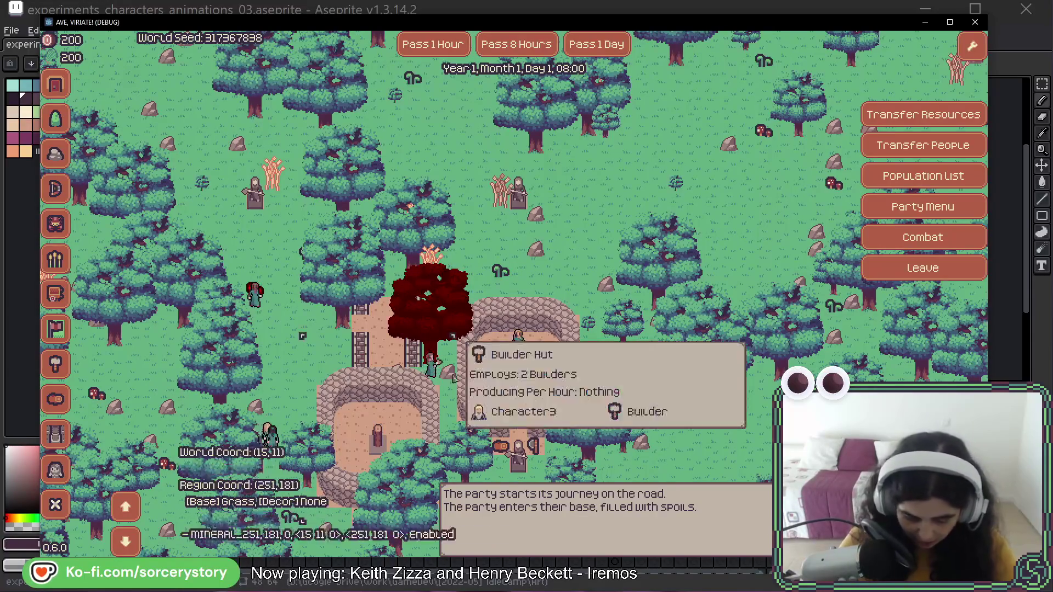
pyautogui.press('w')
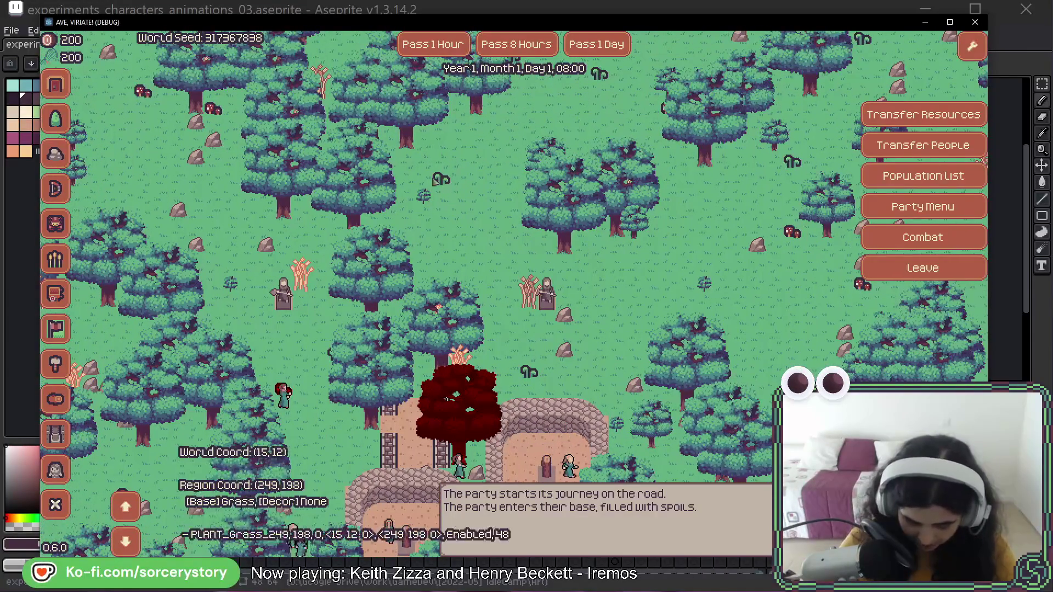
pyautogui.press('a')
pyautogui.press('s')
pyautogui.press('a')
pyautogui.press('s')
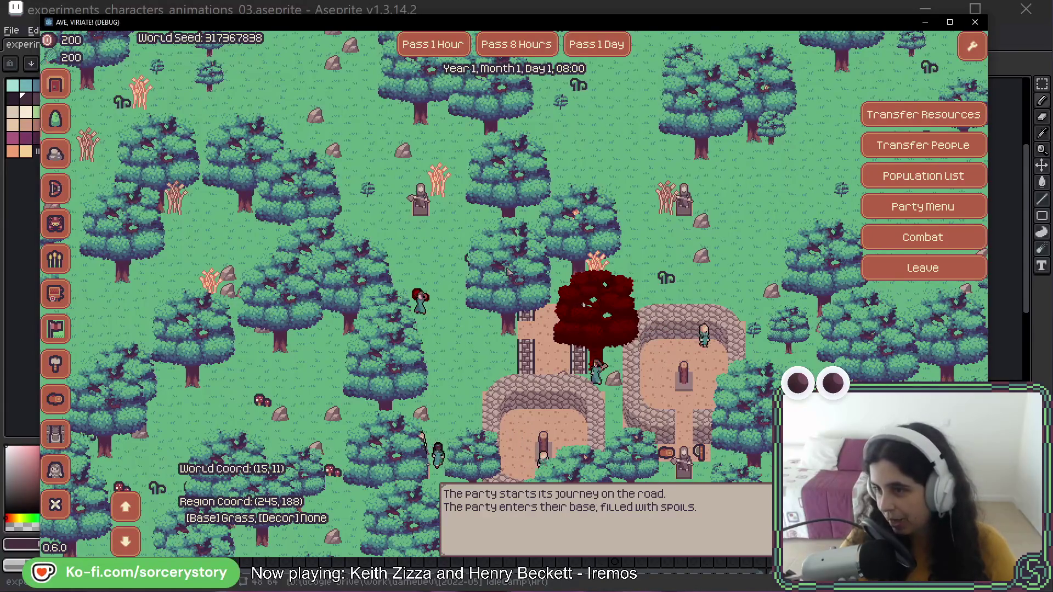
pyautogui.press('w')
pyautogui.press('w')
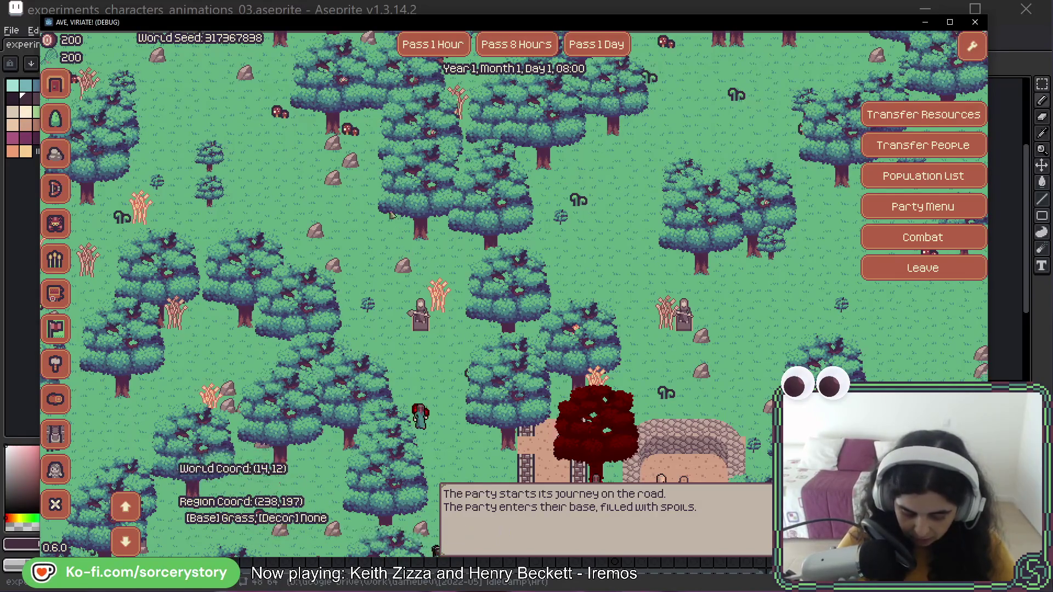
pyautogui.press('d')
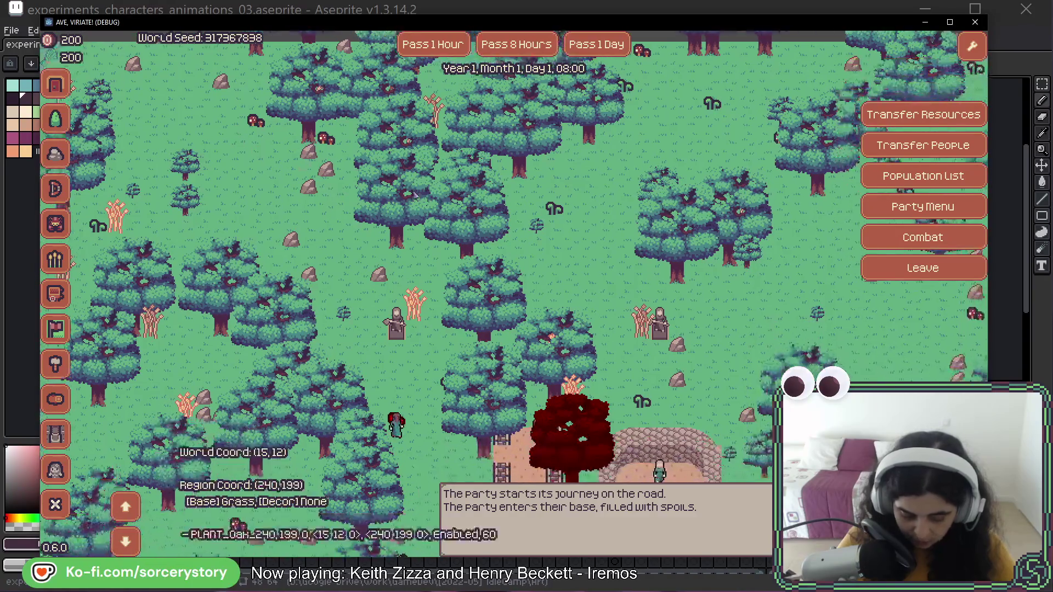
pyautogui.press('d')
pyautogui.press('s')
pyautogui.press('w')
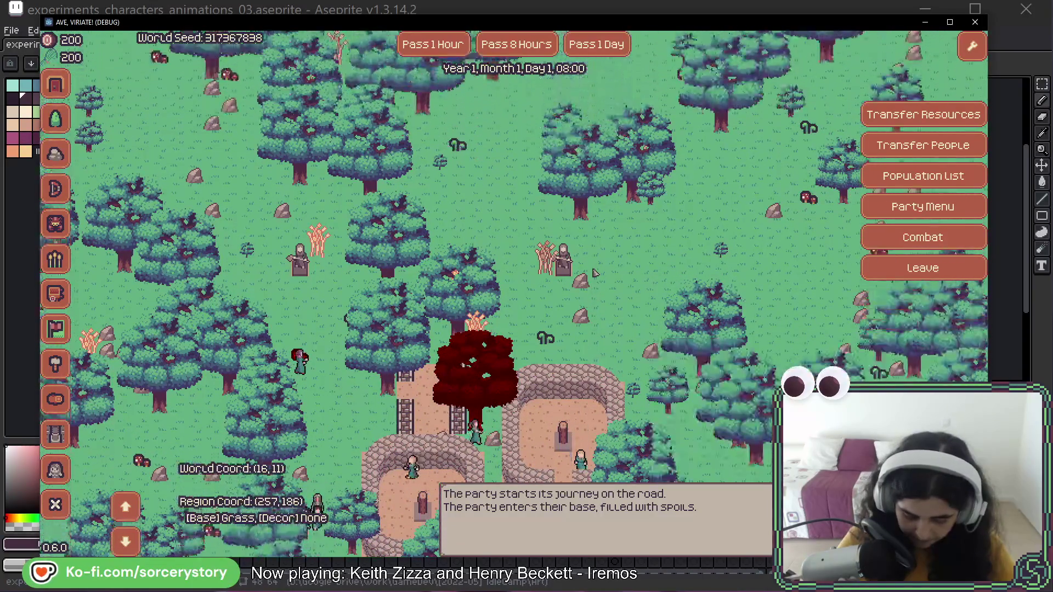
pyautogui.press('w')
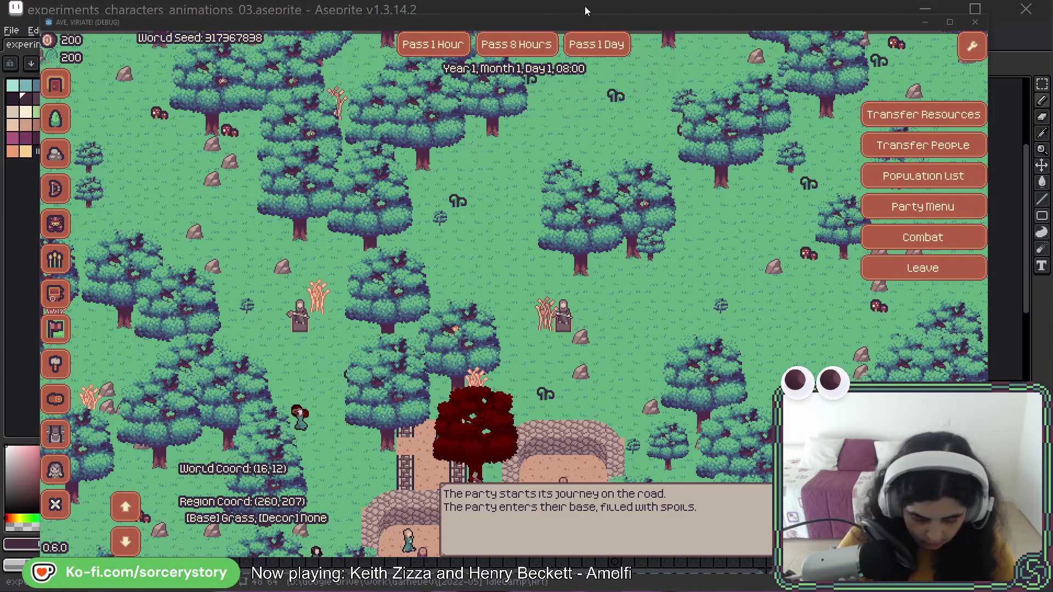
# Bring Aseprite forward and drop the nature tile sheet PNGs onto it to open them
pyautogui.click(301, 14)
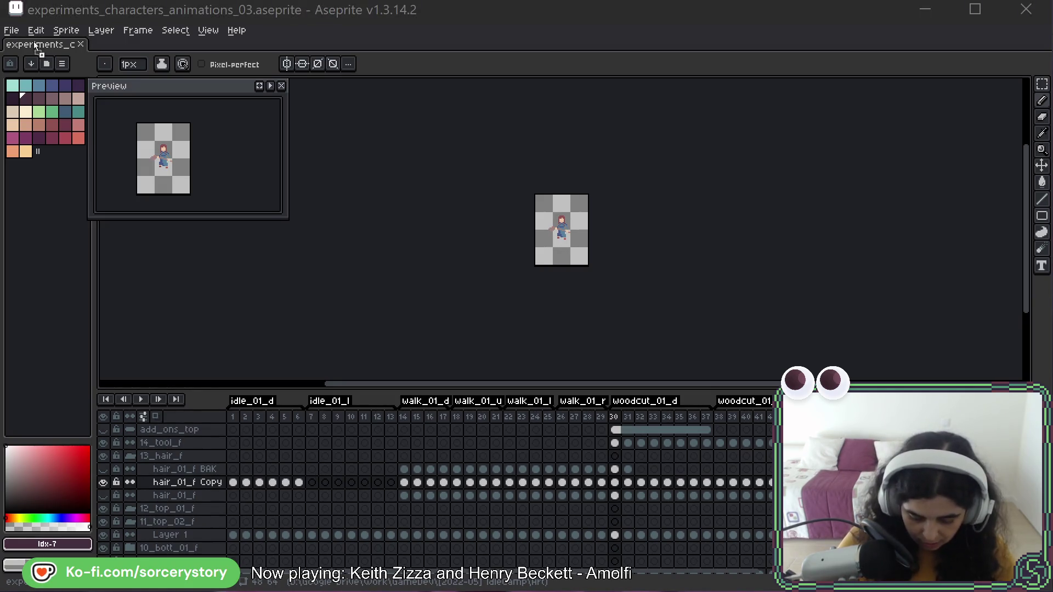
pyautogui.moveTo(328, 41); pyautogui.dragTo(329, 44)
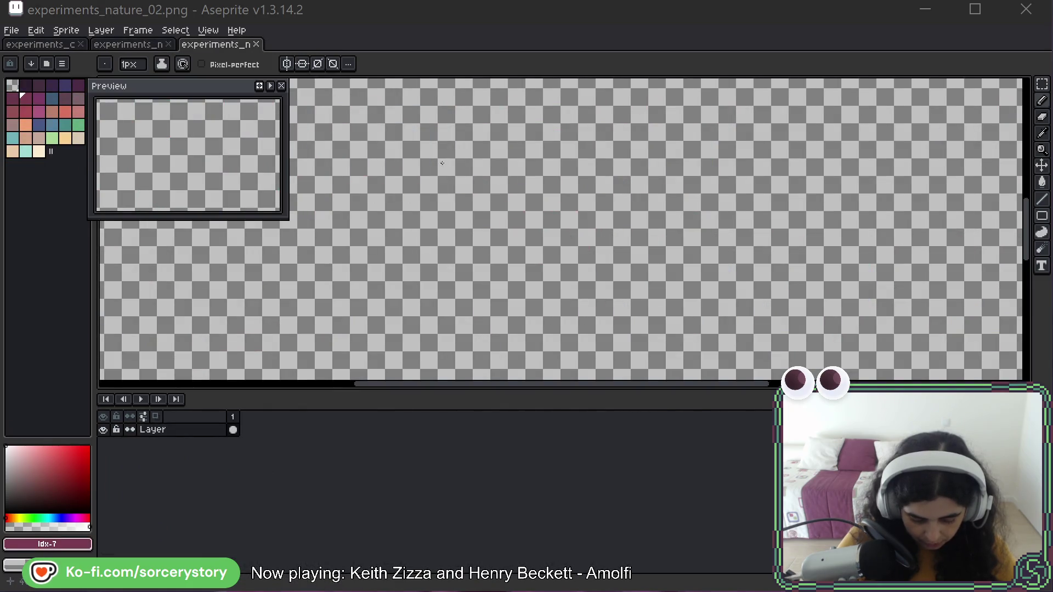
pyautogui.scroll(1, 536, 186)
pyautogui.scroll(3, 466, 154)
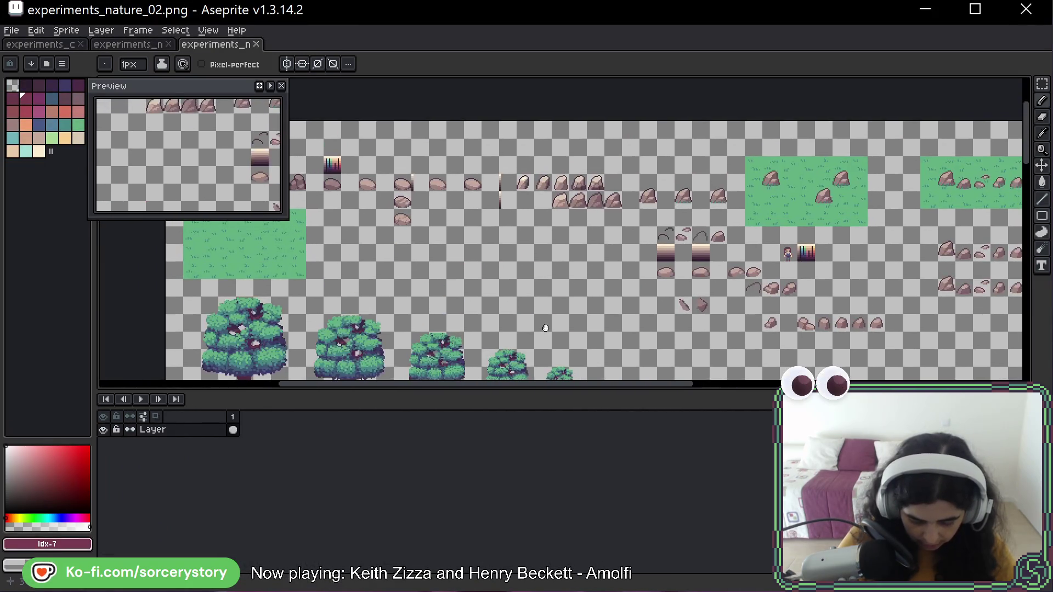
pyautogui.scroll(-1, 402, 118)
# Pan around the sheet past the grass, rocks and large trees to the empty canvas
pyautogui.moveTo(402, 117)
pyautogui.mouseDown()
pyautogui.moveTo(249, 223)
pyautogui.moveTo(199, 311)
pyautogui.mouseUp()
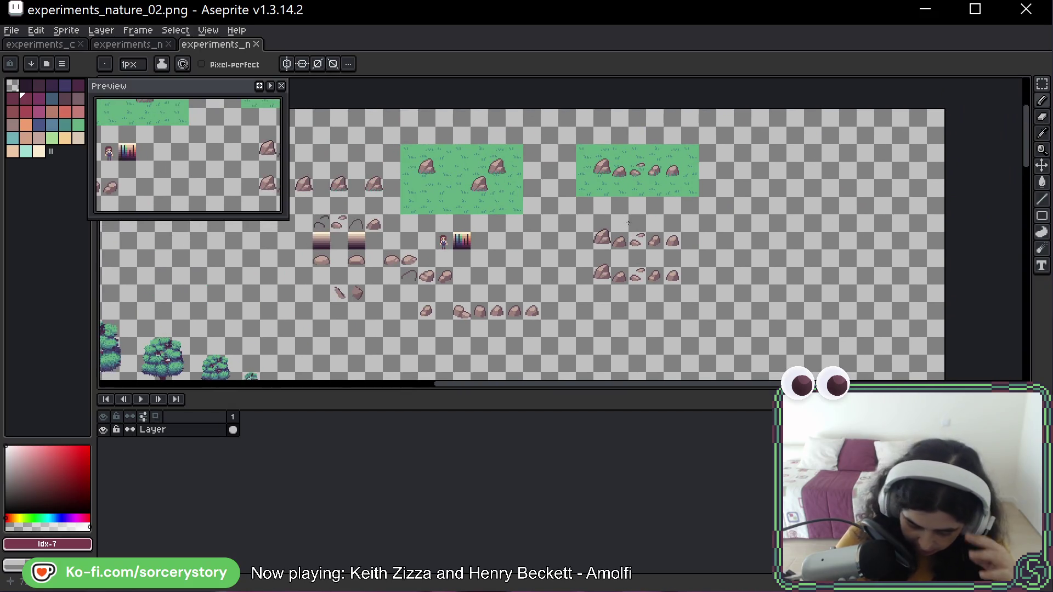
pyautogui.scroll(-2, 503, 276)
pyautogui.scroll(2, 503, 276)
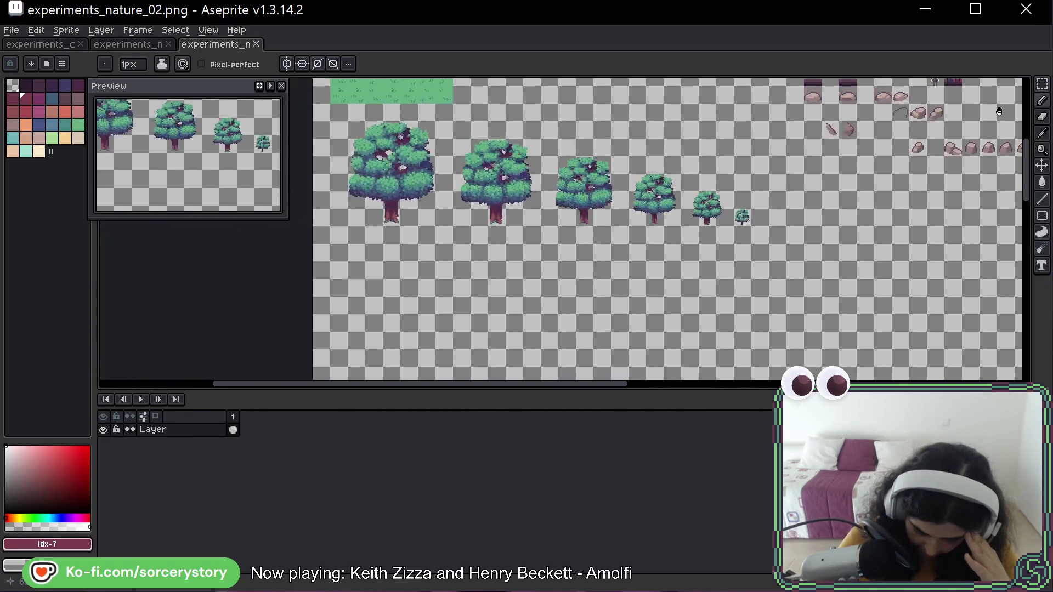
pyautogui.moveTo(623, 159); pyautogui.dragTo(619, 244)
pyautogui.scroll(-5, 619, 244)
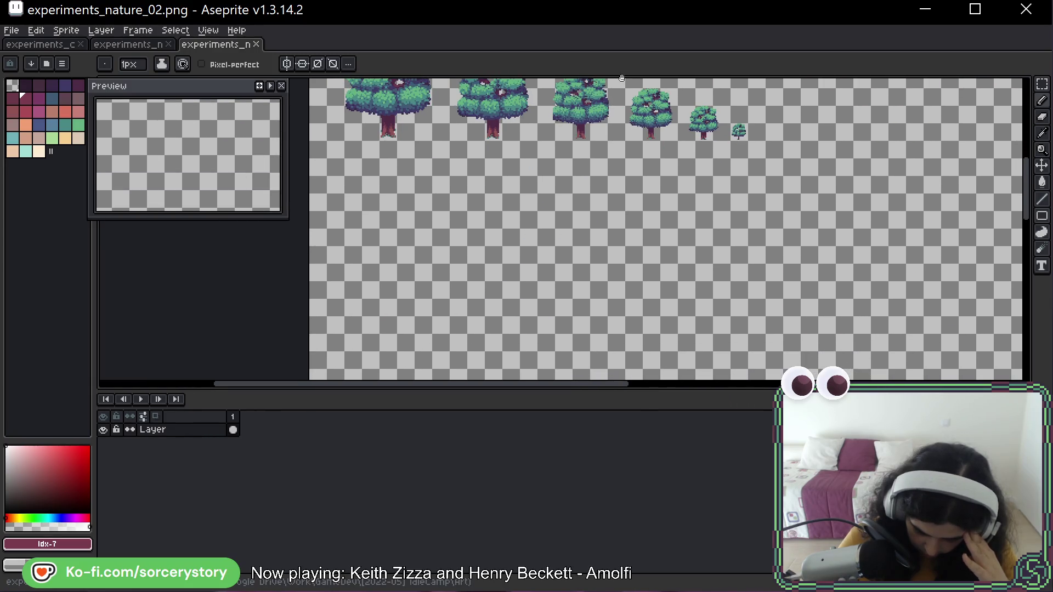
pyautogui.moveTo(573, 170)
pyautogui.mouseDown()
pyautogui.moveTo(554, 162)
pyautogui.moveTo(553, 137)
pyautogui.mouseUp()
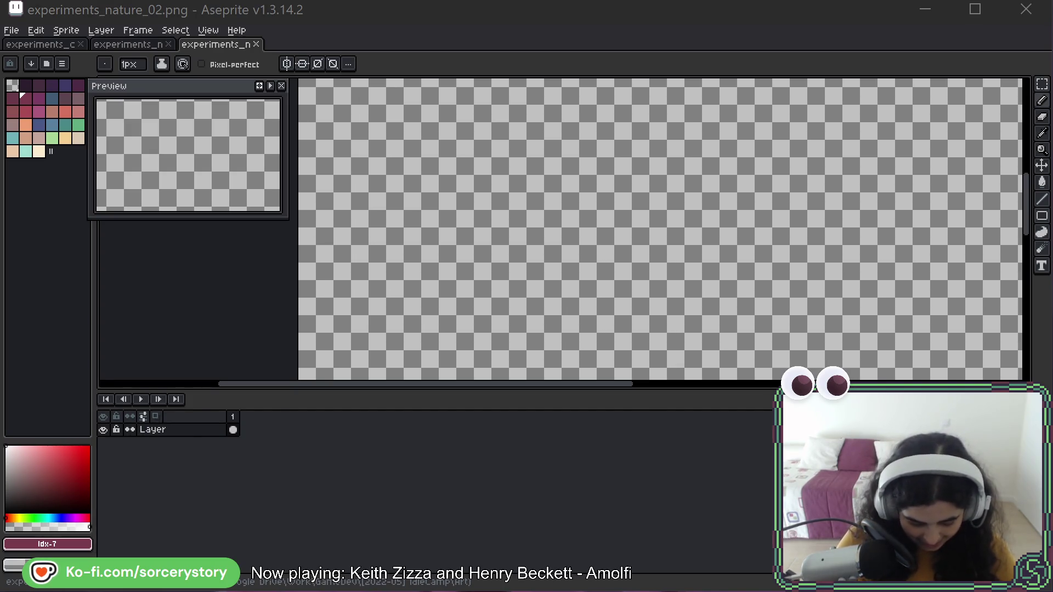
pyautogui.scroll(5, 487, 234)
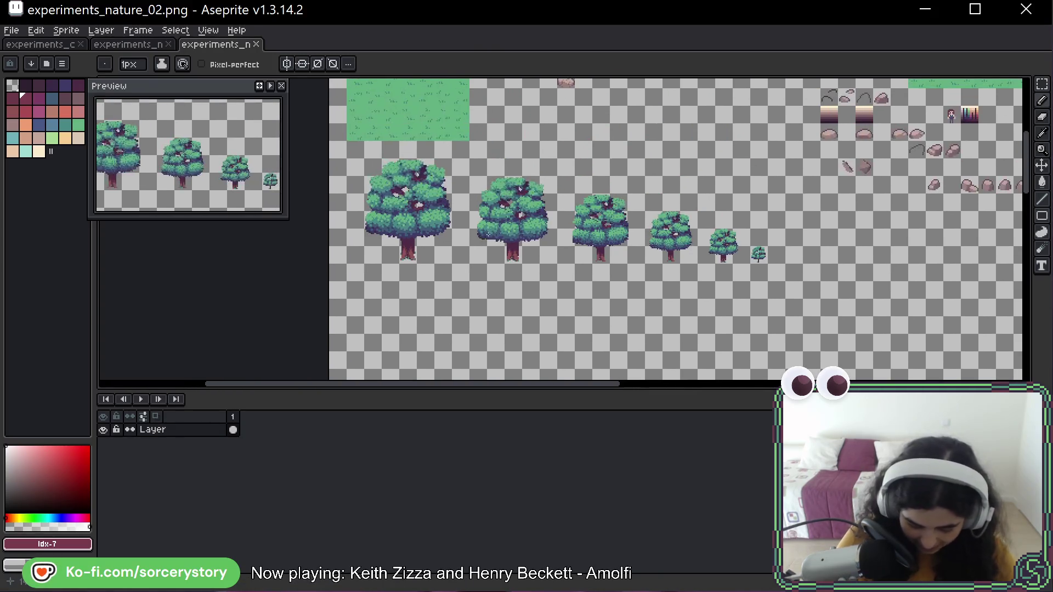
pyautogui.scroll(3, 487, 234)
pyautogui.press('m')
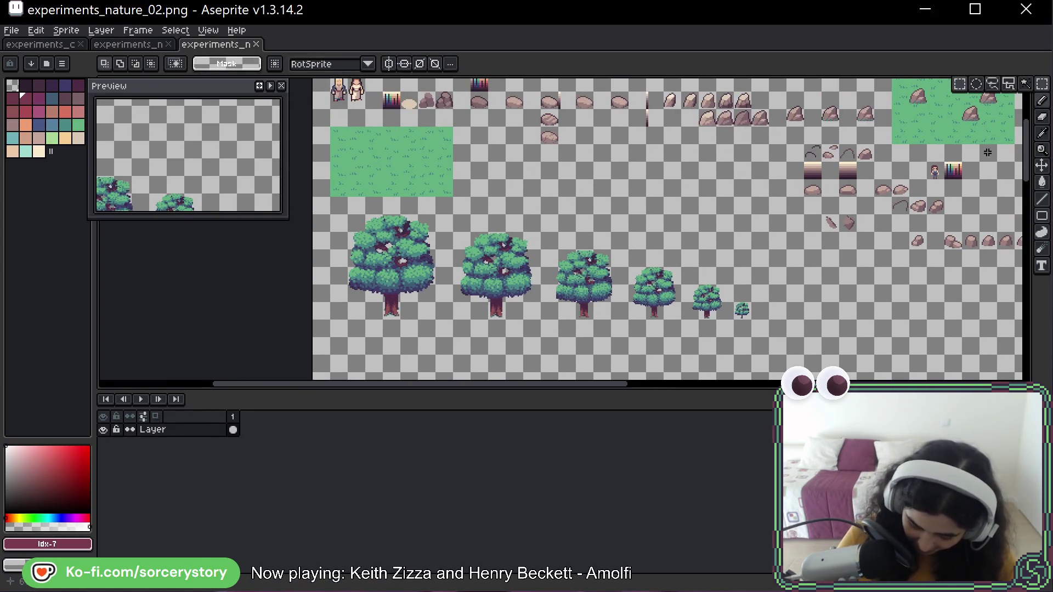
pyautogui.moveTo(941, 159)
pyautogui.mouseDown()
pyautogui.moveTo(966, 183)
pyautogui.moveTo(653, 369)
pyautogui.moveTo(388, 93)
pyautogui.moveTo(371, 341)
pyautogui.moveTo(358, 312)
pyautogui.mouseUp()
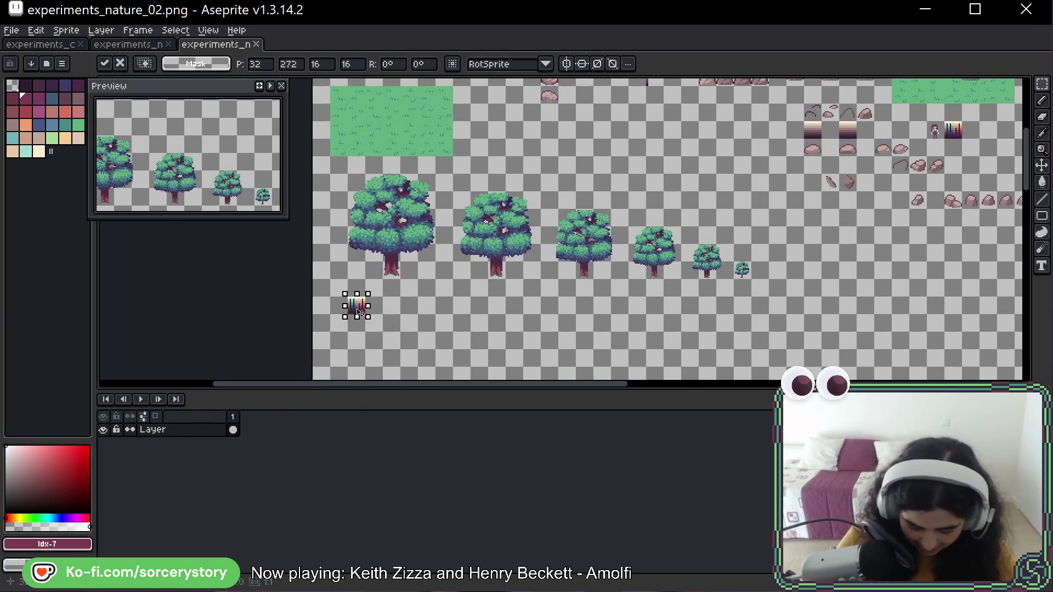
pyautogui.press('Return')
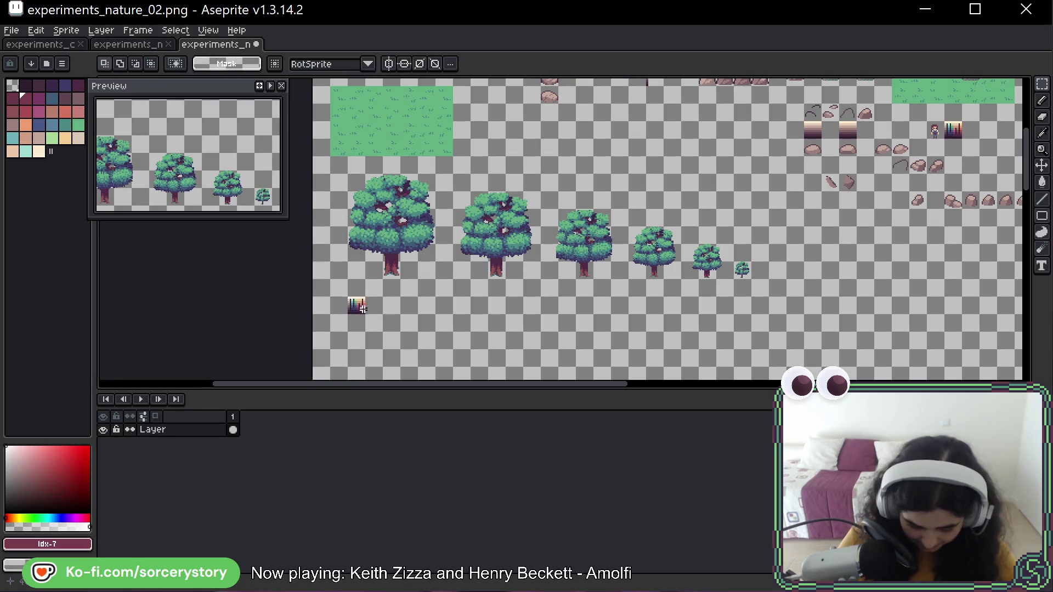
pyautogui.scroll(3, 420, 234)
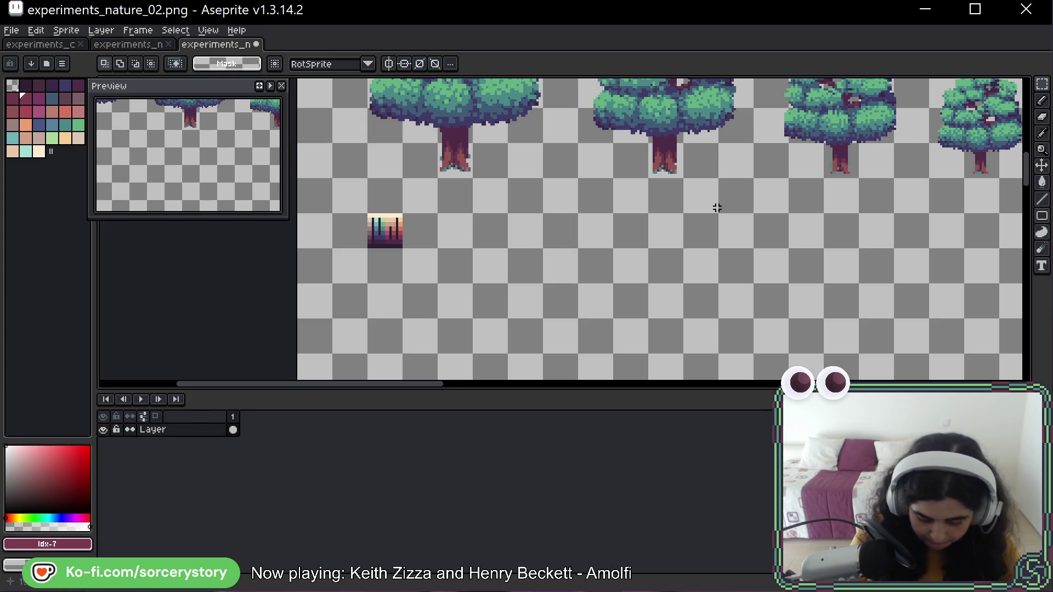
pyautogui.press('b')
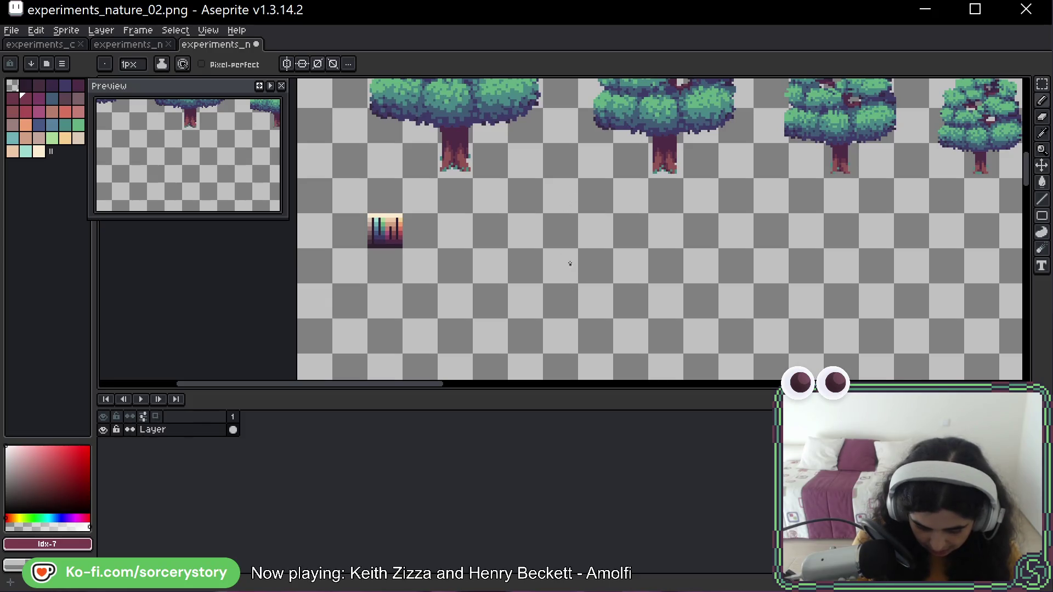
# Bring the small grass sprite into view and eyedropper its green #64b082 as the drawing colour
pyautogui.moveTo(522, 286); pyautogui.dragTo(623, 199)
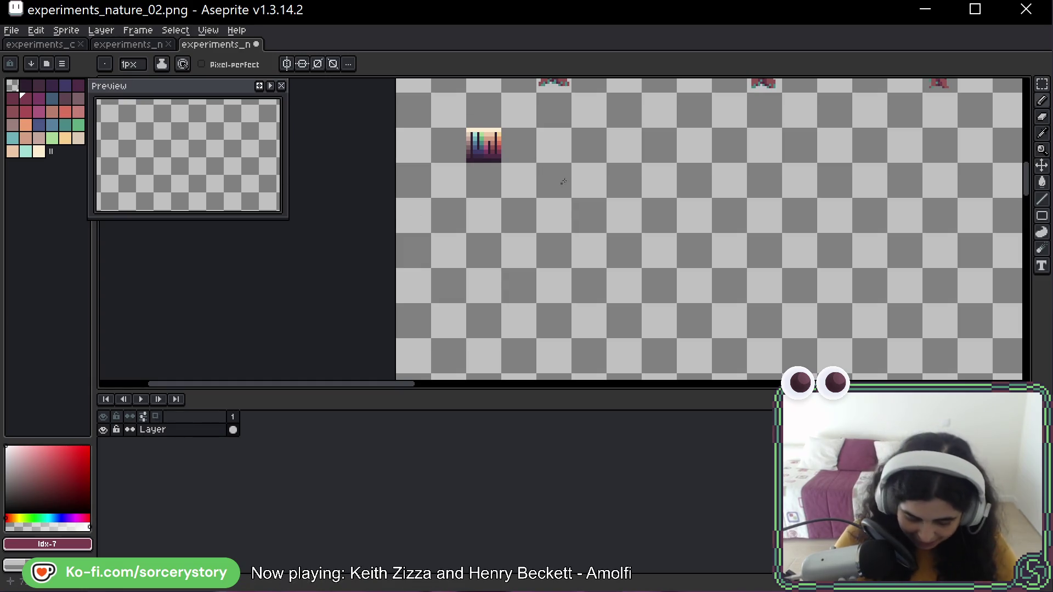
pyautogui.scroll(1, 540, 168)
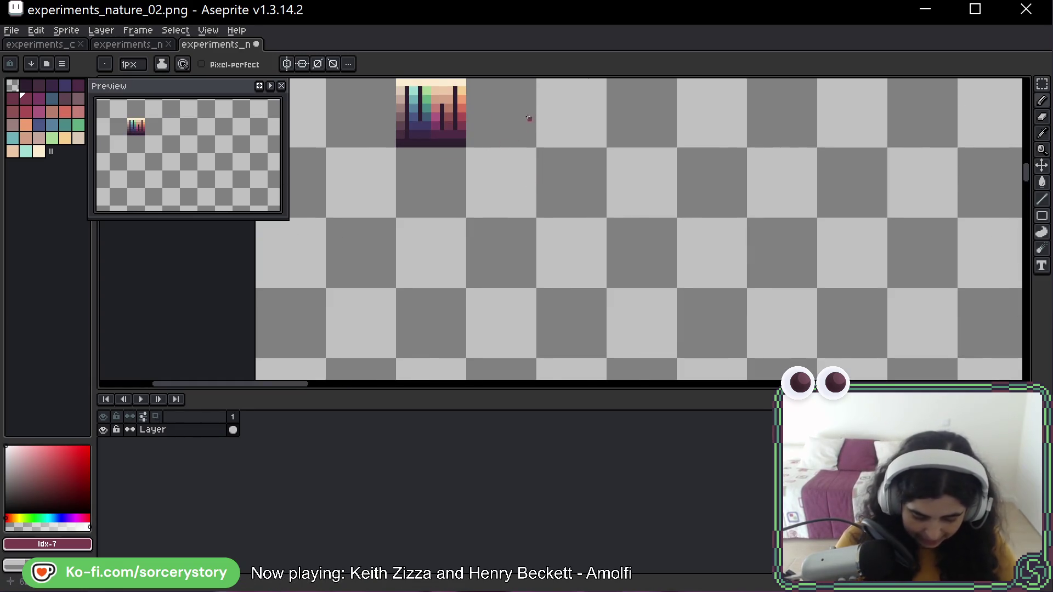
pyautogui.moveTo(529, 117)
pyautogui.mouseDown()
pyautogui.moveTo(532, 151)
pyautogui.moveTo(541, 152)
pyautogui.mouseUp()
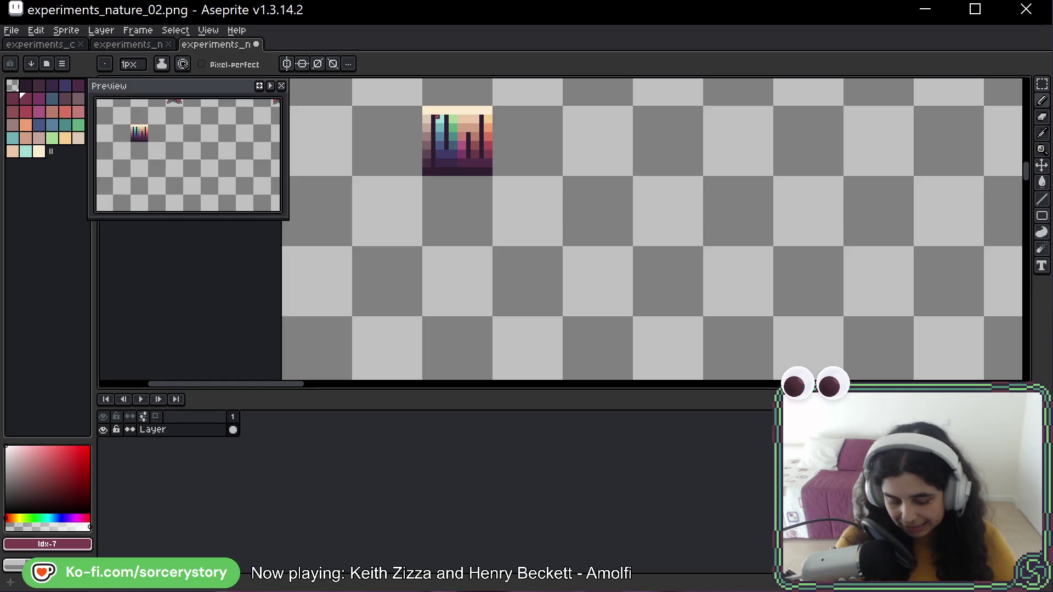
pyautogui.press('alt')
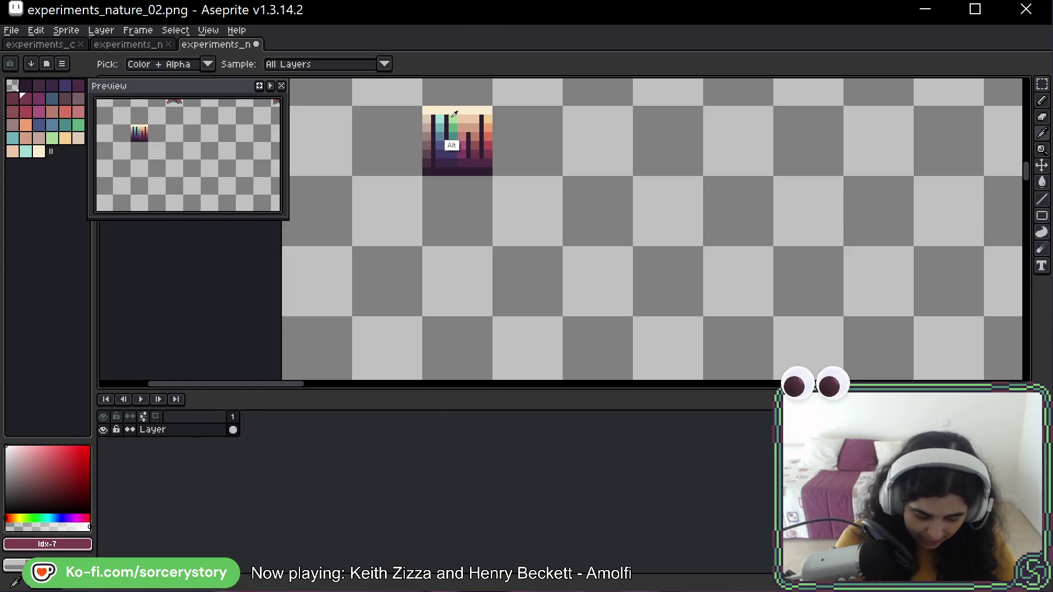
pyautogui.keyDown('alt'); pyautogui.click(454, 114); pyautogui.keyUp('alt')
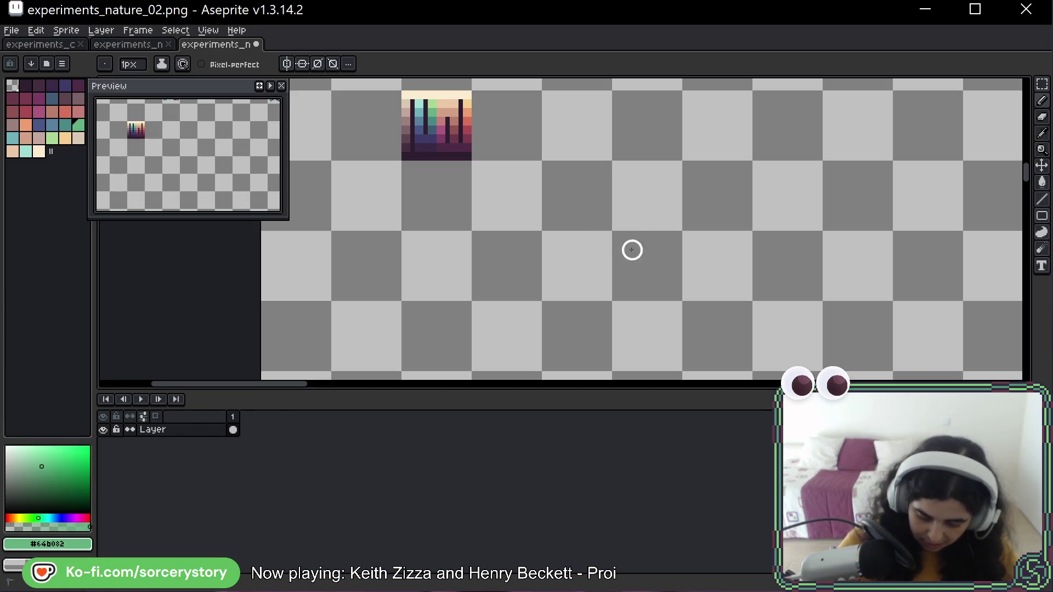
pyautogui.moveTo(626, 166); pyautogui.dragTo(631, 230)
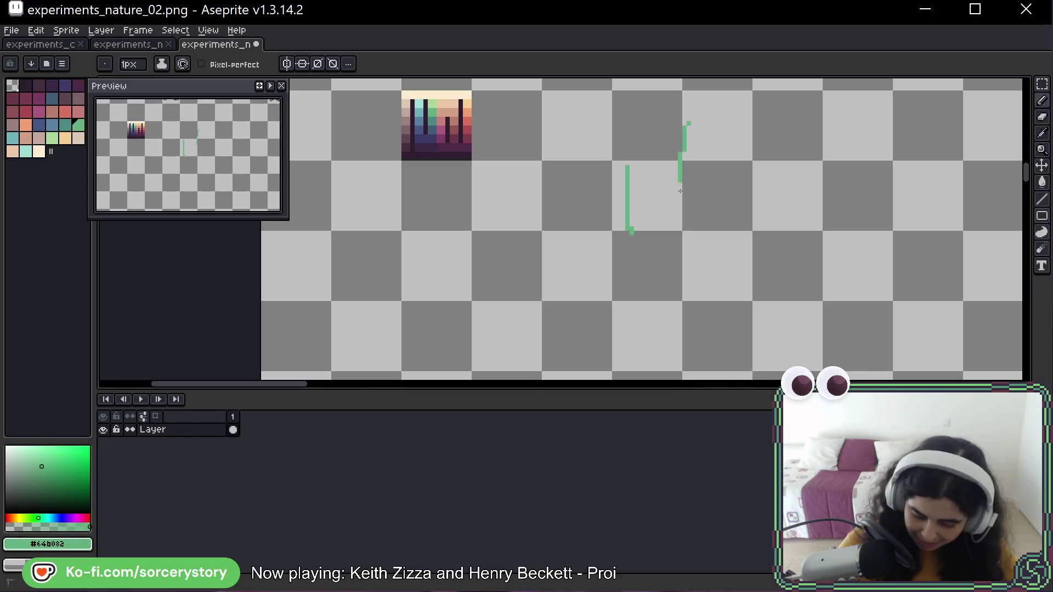
pyautogui.click(688, 123)
pyautogui.moveTo(682, 122); pyautogui.dragTo(682, 235)
pyautogui.hotkey('ctrl', 'z')
pyautogui.hotkey('ctrl', 'z')
pyautogui.hotkey('ctrl', 'z')
pyautogui.hotkey('ctrl', 'z')
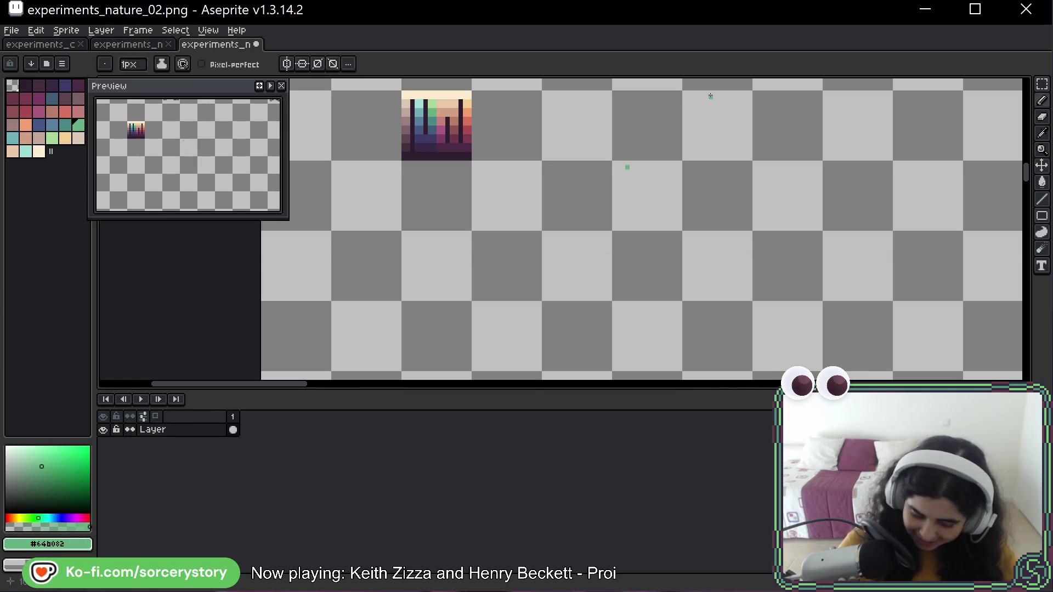
pyautogui.click(543, 145)
pyautogui.moveTo(545, 146)
pyautogui.mouseDown()
pyautogui.moveTo(587, 277)
pyautogui.moveTo(681, 164)
pyautogui.mouseUp()
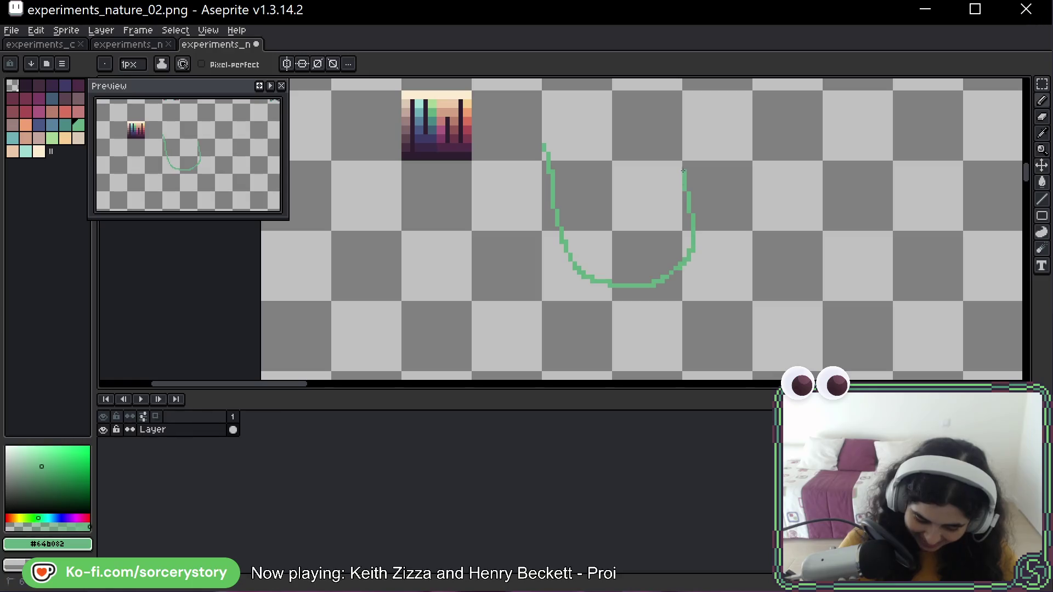
pyautogui.hotkey('ctrl', 'z')
pyautogui.hotkey('ctrl', 'z')
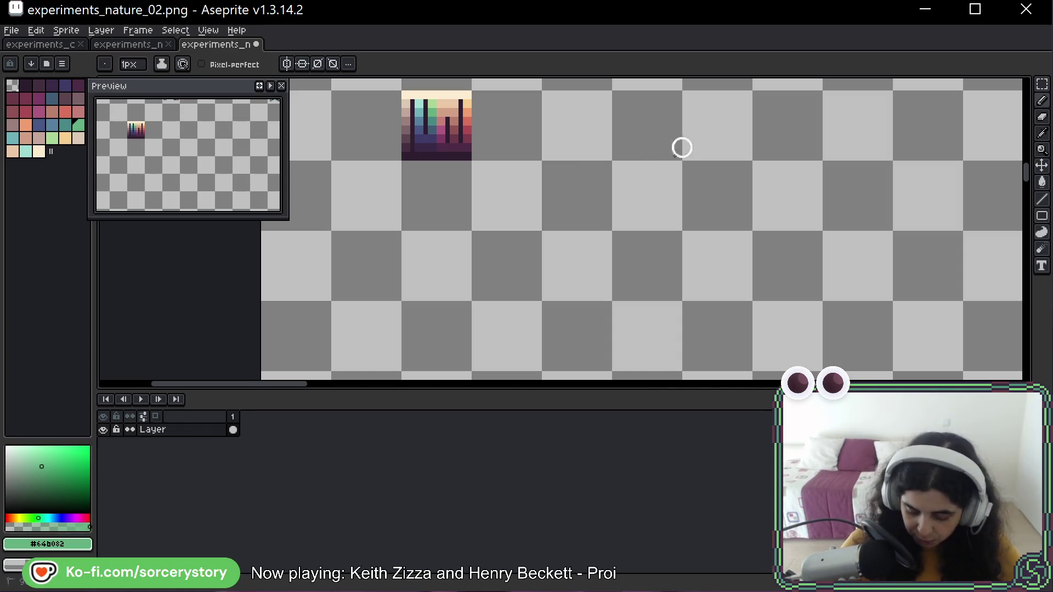
pyautogui.press('space')
pyautogui.moveTo(665, 160)
pyautogui.mouseDown()
pyautogui.moveTo(698, 165)
pyautogui.moveTo(794, 134)
pyautogui.mouseUp()
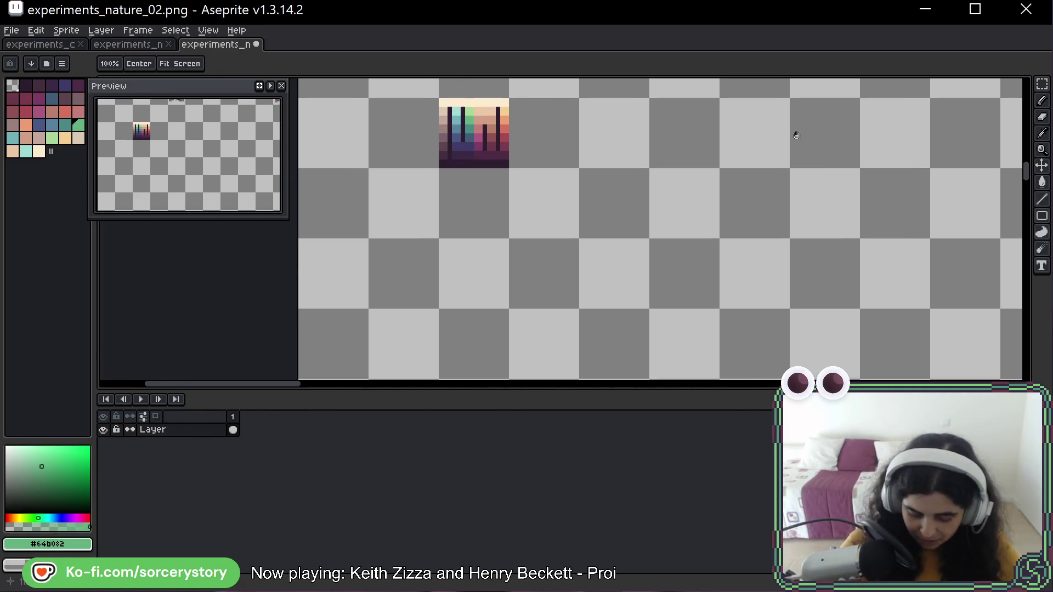
pyautogui.moveTo(759, 178)
pyautogui.mouseDown()
pyautogui.moveTo(749, 186)
pyautogui.moveTo(742, 169)
pyautogui.mouseUp()
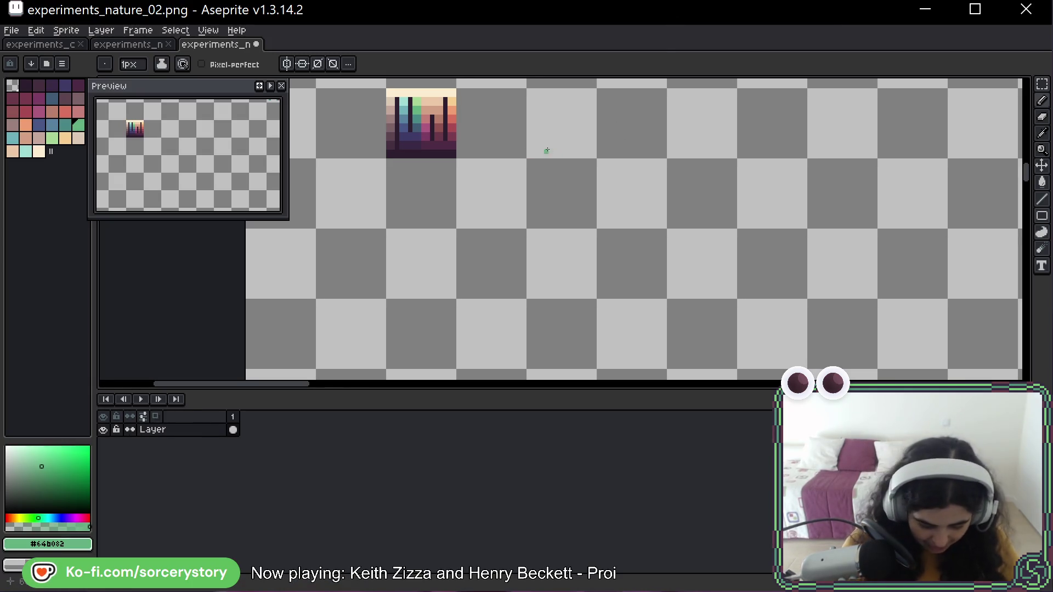
pyautogui.moveTo(520, 116); pyautogui.dragTo(565, 133)
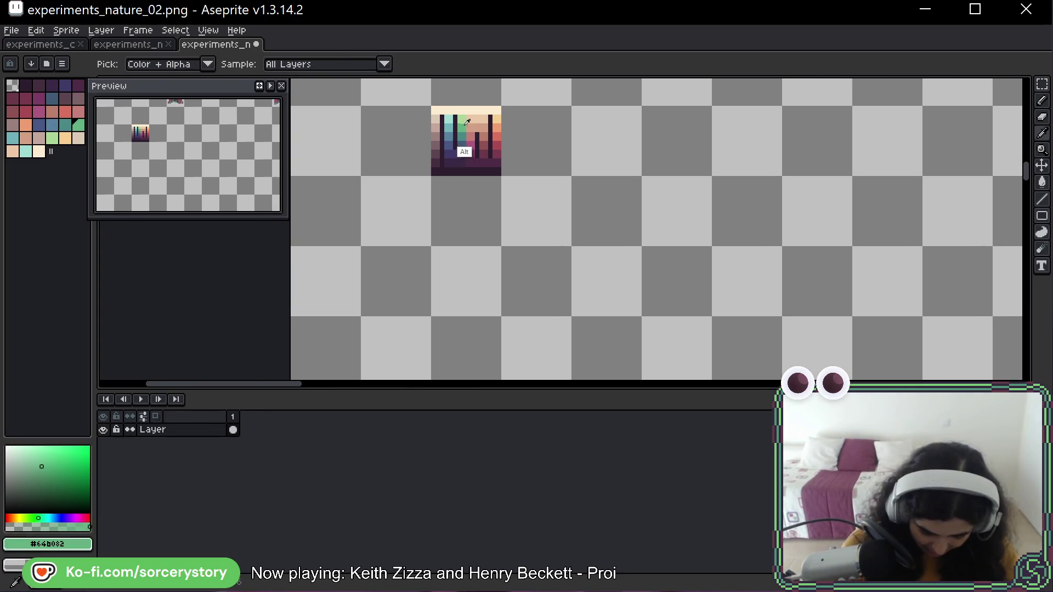
pyautogui.moveTo(514, 277); pyautogui.dragTo(527, 210)
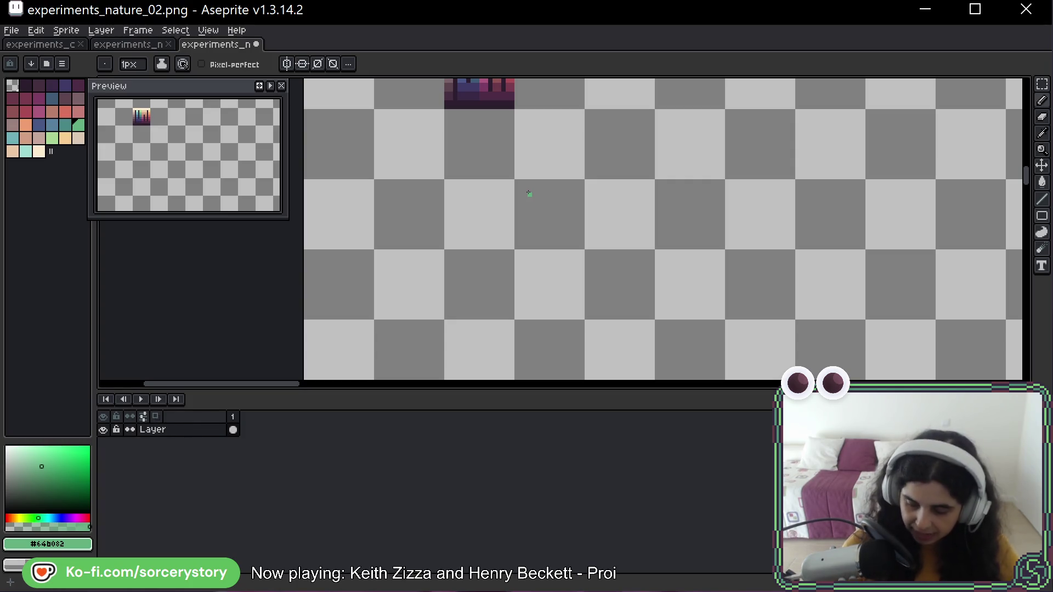
pyautogui.scroll(1, 520, 192)
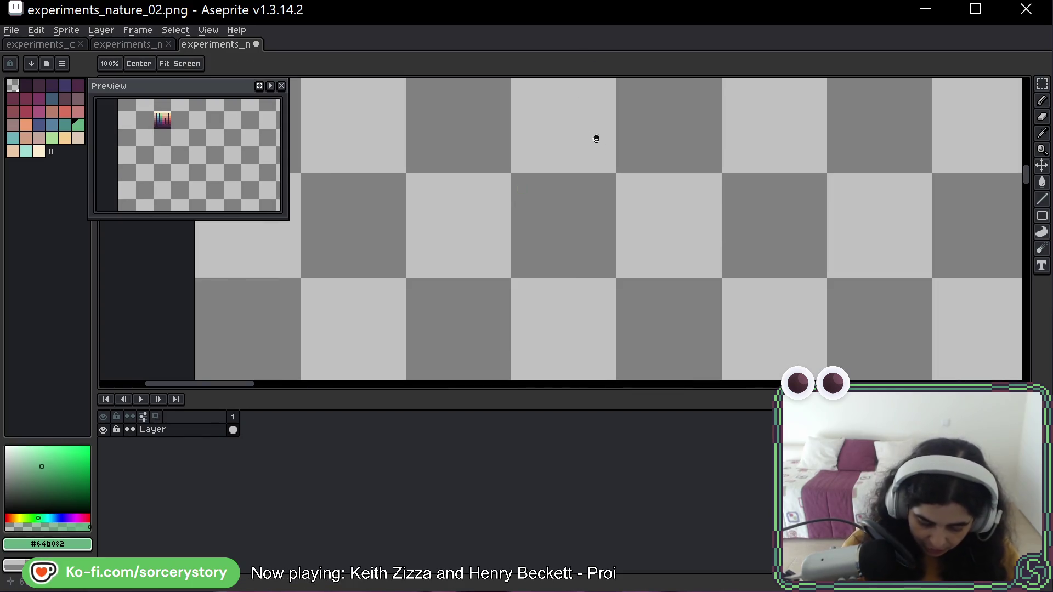
pyautogui.moveTo(594, 137); pyautogui.dragTo(593, 232)
pyautogui.scroll(2, 616, 192)
pyautogui.hscroll(3, 616, 193)
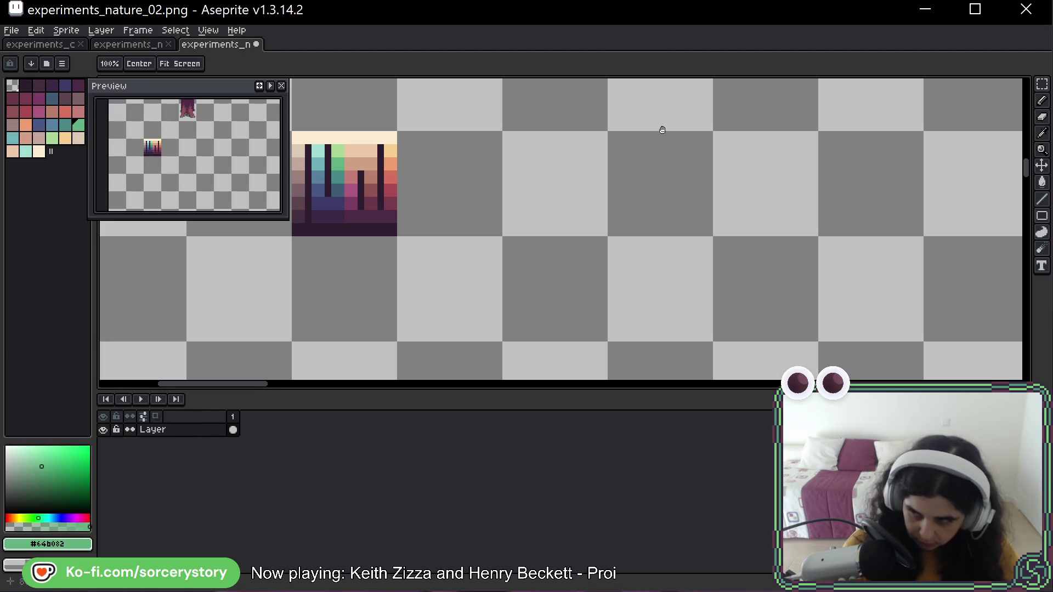
pyautogui.press('b')
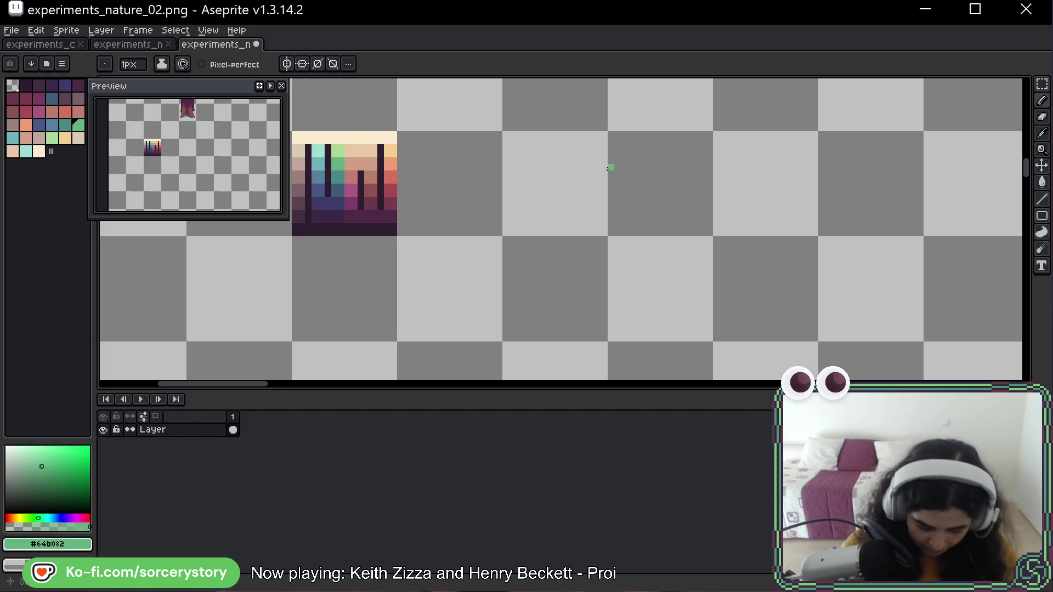
pyautogui.moveTo(627, 181); pyautogui.dragTo(618, 191)
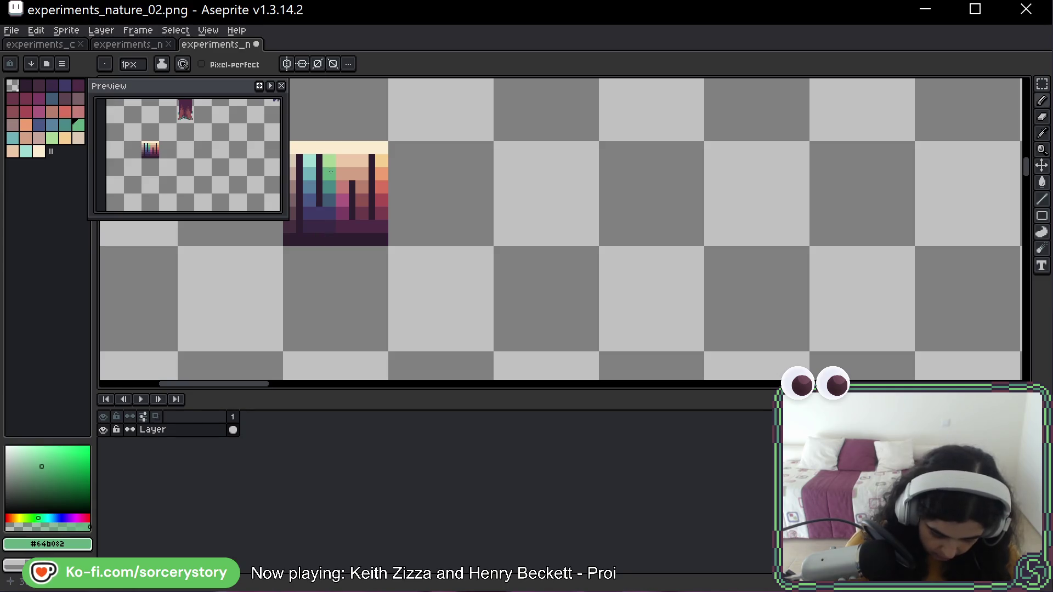
pyautogui.scroll(-3, 599, 329)
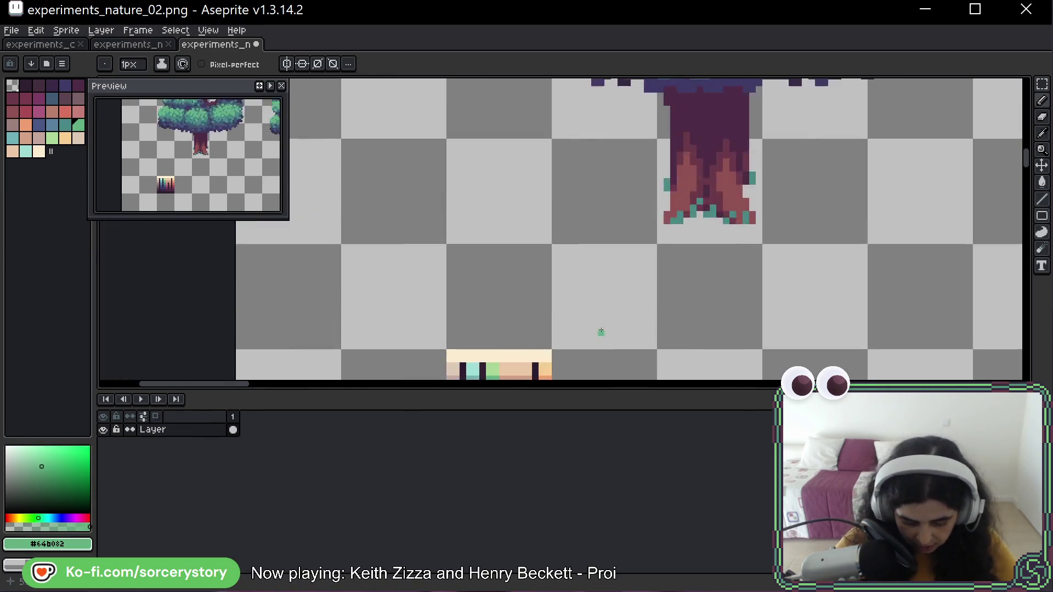
pyautogui.scroll(4, 512, 193)
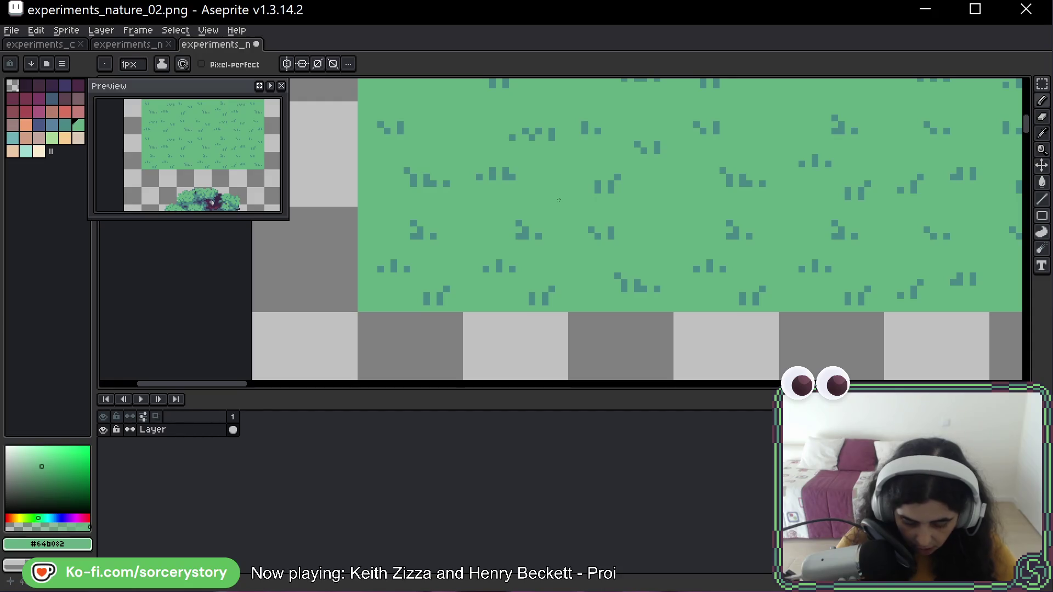
pyautogui.press('m')
pyautogui.moveTo(783, 211); pyautogui.dragTo(669, 99)
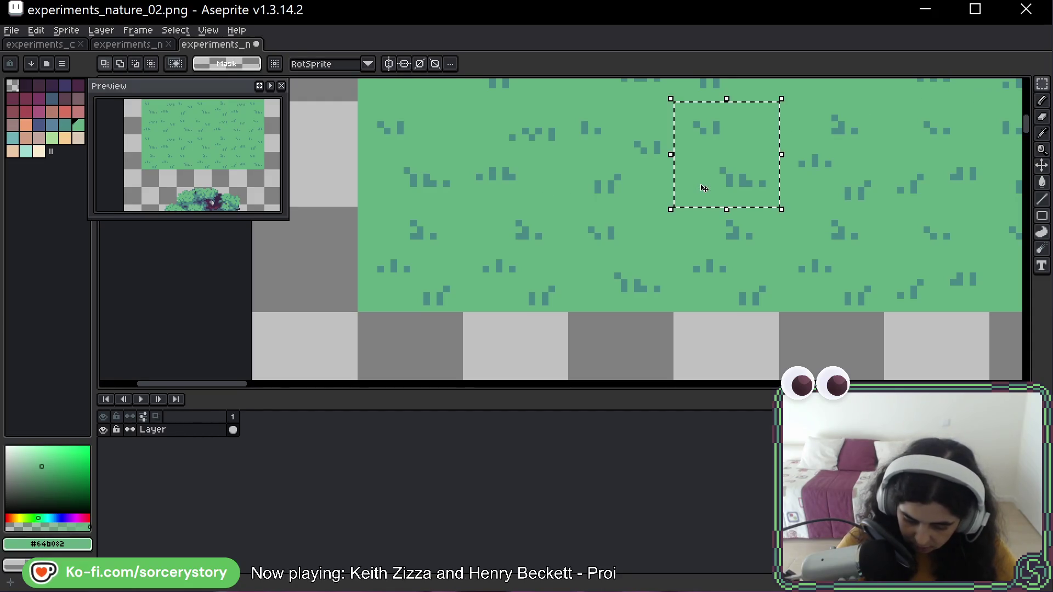
pyautogui.scroll(-2, 699, 188)
pyautogui.scroll(-1, 700, 188)
pyautogui.moveTo(643, 202)
pyautogui.mouseDown()
pyautogui.moveTo(528, 141)
pyautogui.moveTo(631, 334)
pyautogui.moveTo(561, 297)
pyautogui.moveTo(603, 261)
pyautogui.mouseUp()
pyautogui.press('Return')
pyautogui.scroll(5, 611, 307)
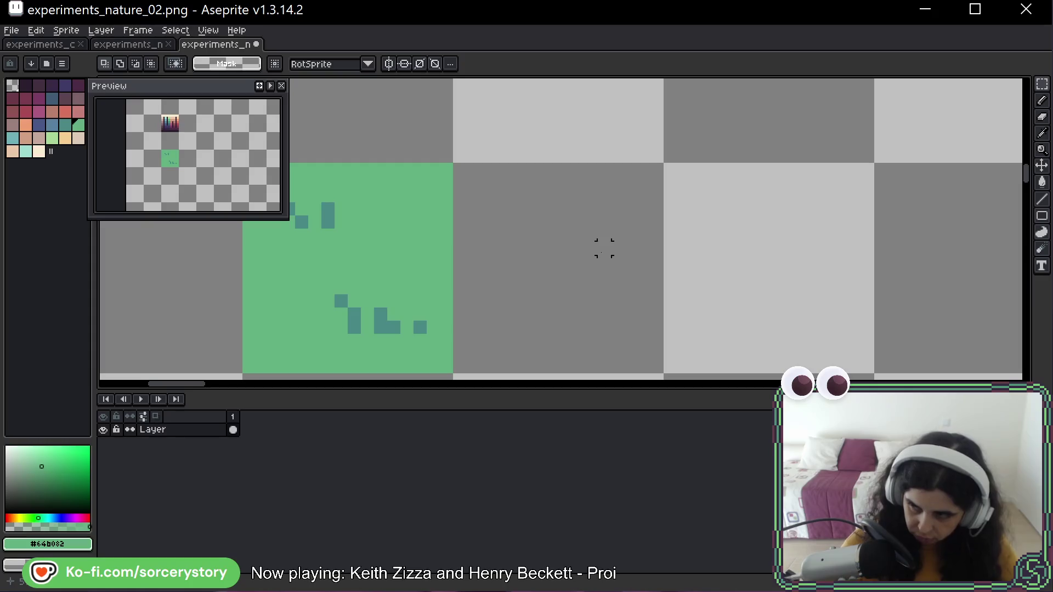
pyautogui.scroll(-3, 669, 149)
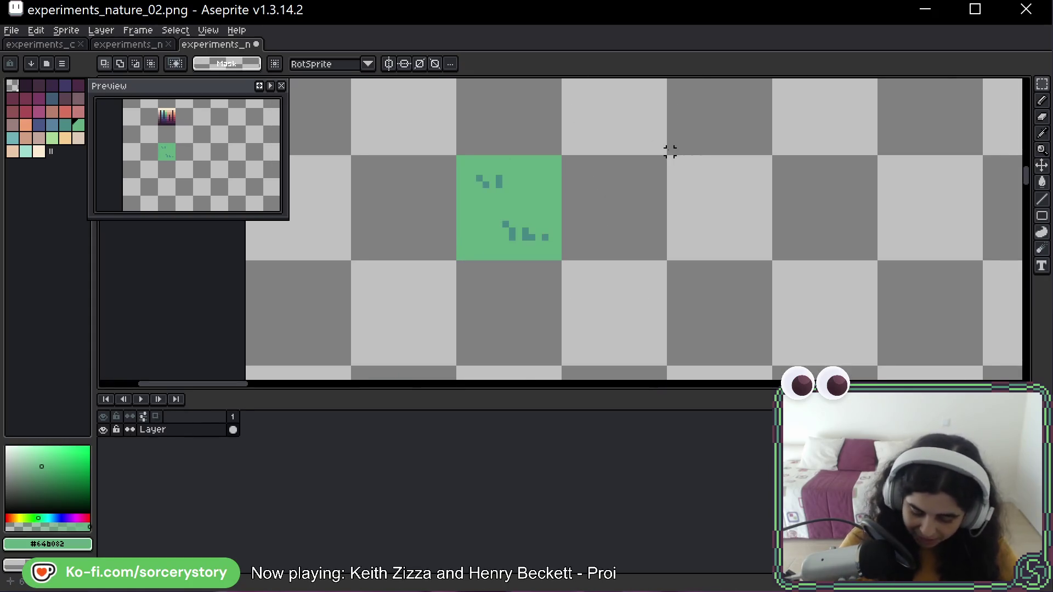
pyautogui.moveTo(670, 151)
pyautogui.mouseDown()
pyautogui.moveTo(674, 178)
pyautogui.moveTo(646, 246)
pyautogui.moveTo(643, 232)
pyautogui.mouseUp()
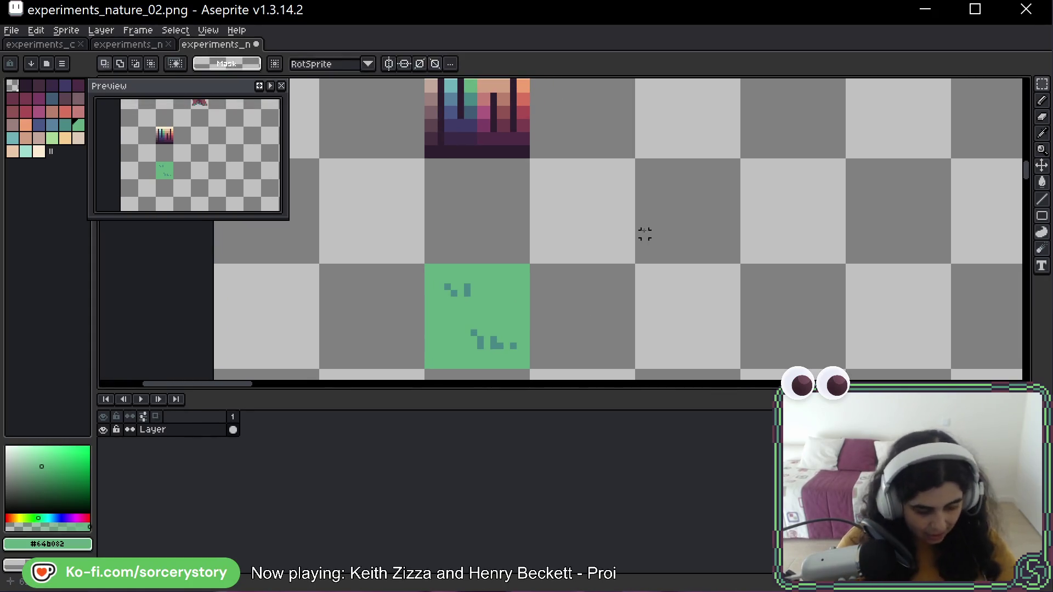
pyautogui.press('b')
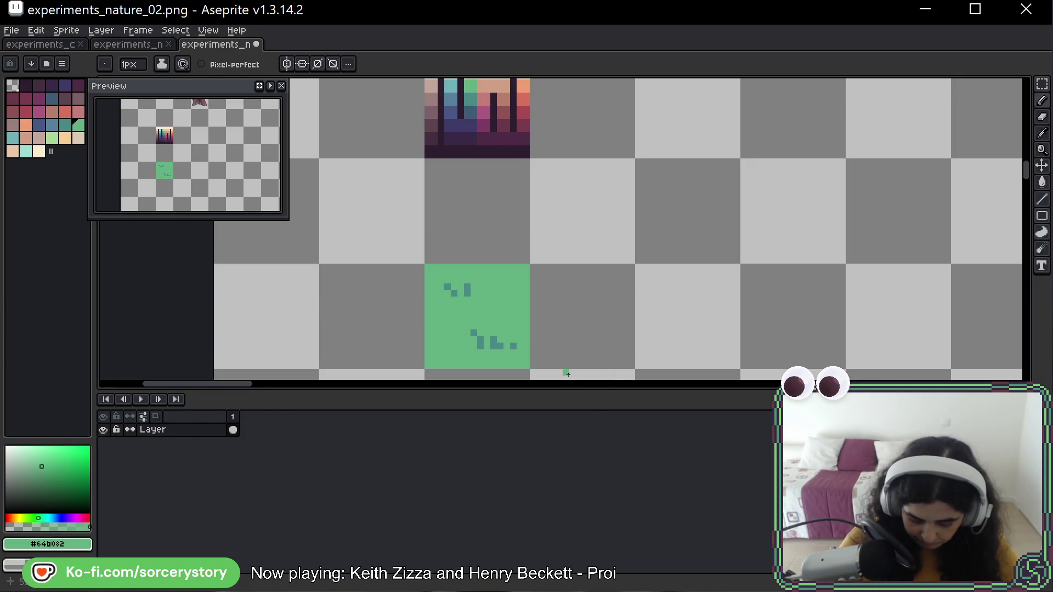
# Eyedropper dark teal #438885 from a tile speck and pan to the empty tiles beside it
pyautogui.keyDown('alt'); pyautogui.click(475, 111); pyautogui.keyUp('alt')
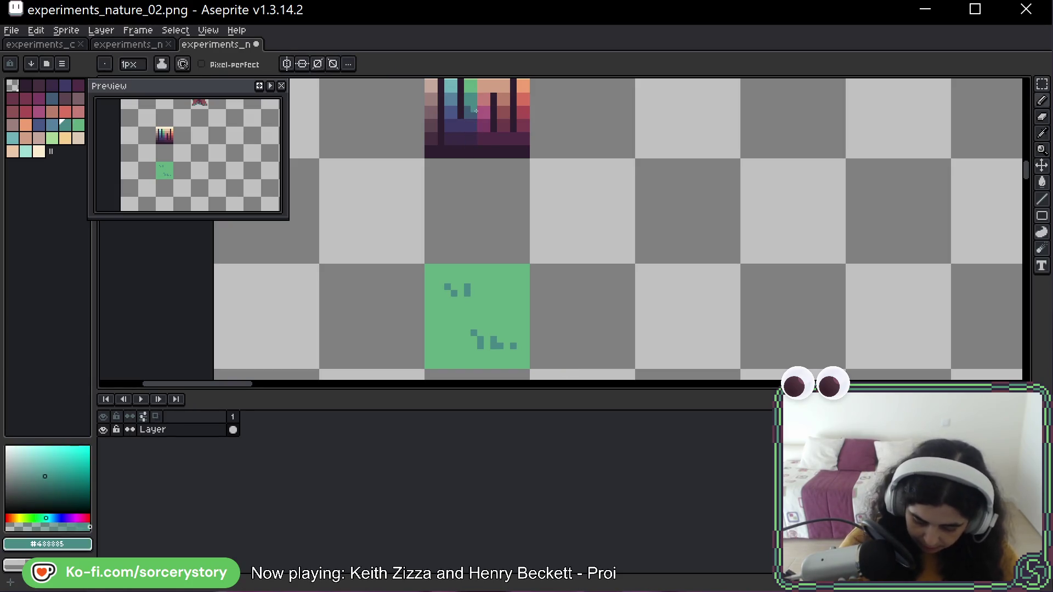
pyautogui.moveTo(649, 315); pyautogui.dragTo(618, 254)
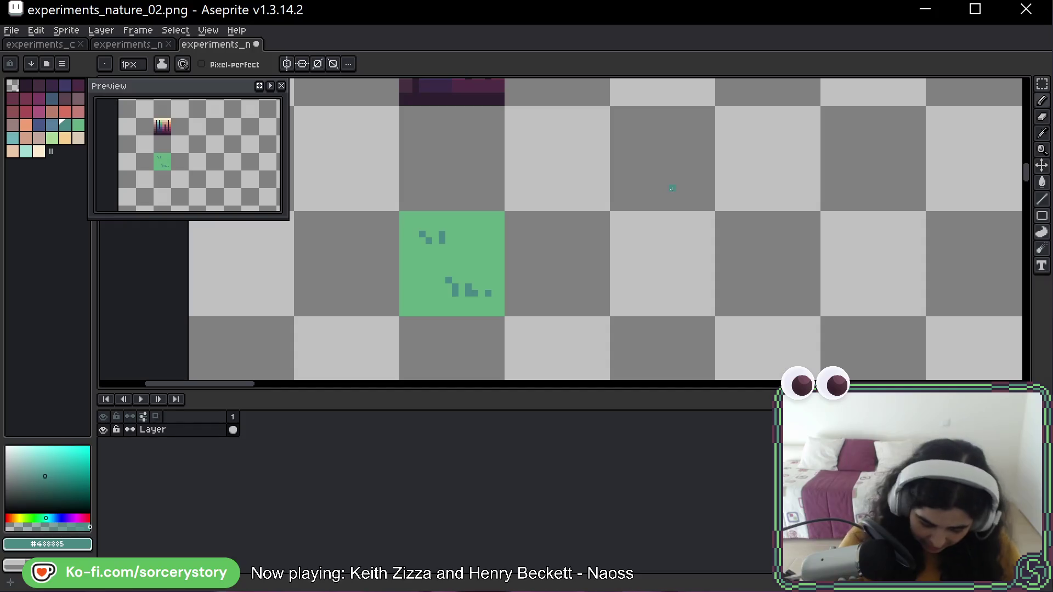
# Draw a row of teal grass blades in the tile right of the green tile, redoing the last strokes
pyautogui.moveTo(613, 300)
pyautogui.mouseDown()
pyautogui.moveTo(613, 313)
pyautogui.moveTo(619, 278)
pyautogui.moveTo(645, 314)
pyautogui.mouseUp()
pyautogui.click(625, 313)
pyautogui.click(633, 313)
pyautogui.click(658, 306)
pyautogui.moveTo(632, 278)
pyautogui.mouseDown()
pyautogui.moveTo(632, 303)
pyautogui.moveTo(651, 312)
pyautogui.moveTo(674, 284)
pyautogui.mouseUp()
pyautogui.moveTo(655, 313); pyautogui.dragTo(674, 313)
pyautogui.moveTo(679, 266); pyautogui.dragTo(679, 313)
pyautogui.click(698, 306)
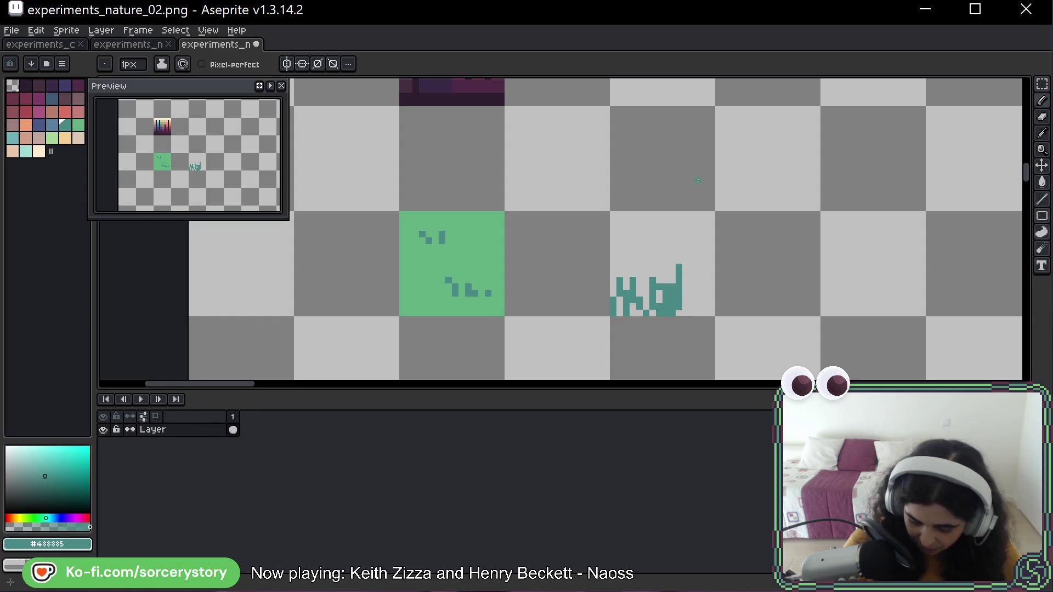
pyautogui.hotkey('ctrl', 'z')
pyautogui.hotkey('ctrl', 'z')
pyautogui.hotkey('ctrl', 'z')
pyautogui.moveTo(664, 284)
pyautogui.mouseDown()
pyautogui.moveTo(667, 307)
pyautogui.moveTo(687, 314)
pyautogui.moveTo(707, 312)
pyautogui.moveTo(700, 305)
pyautogui.moveTo(710, 314)
pyautogui.moveTo(711, 284)
pyautogui.mouseUp()
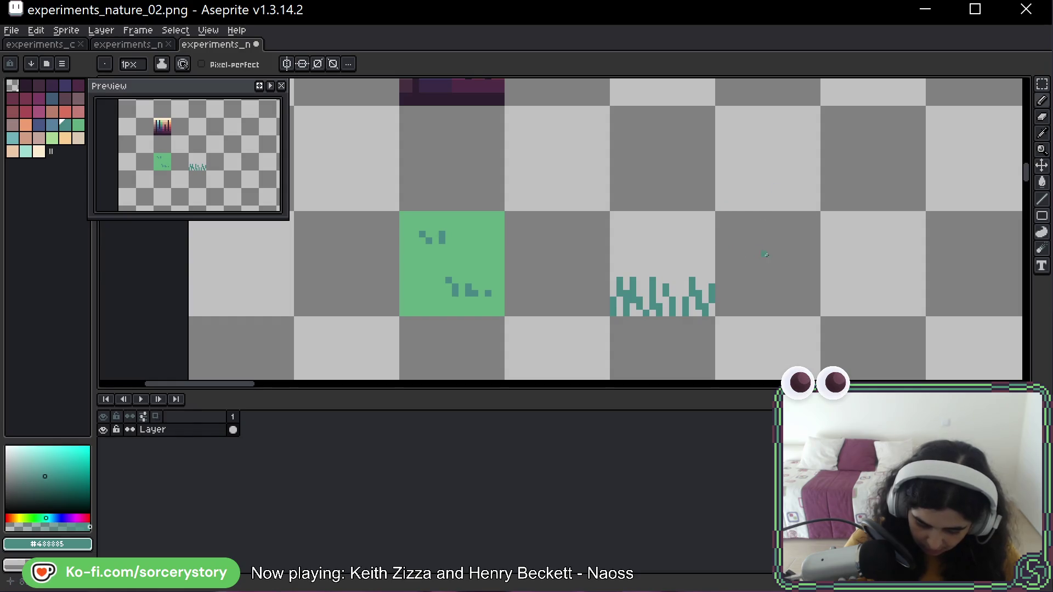
# Pan around the grass strip and take green #64b082 from the green tile, undoing a stray stroke
pyautogui.moveTo(827, 202); pyautogui.dragTo(672, 205)
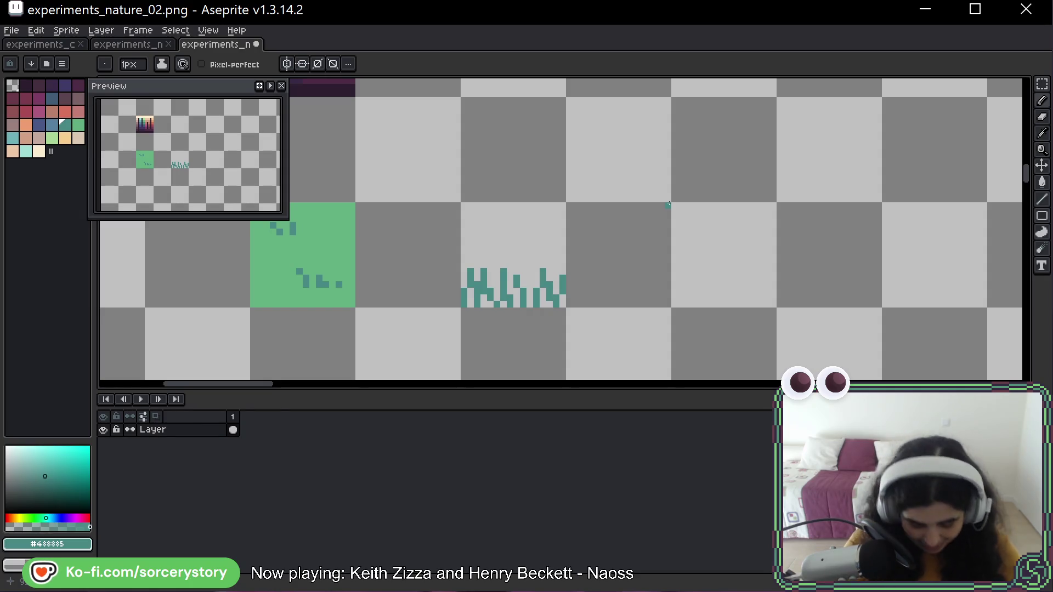
pyautogui.press('space')
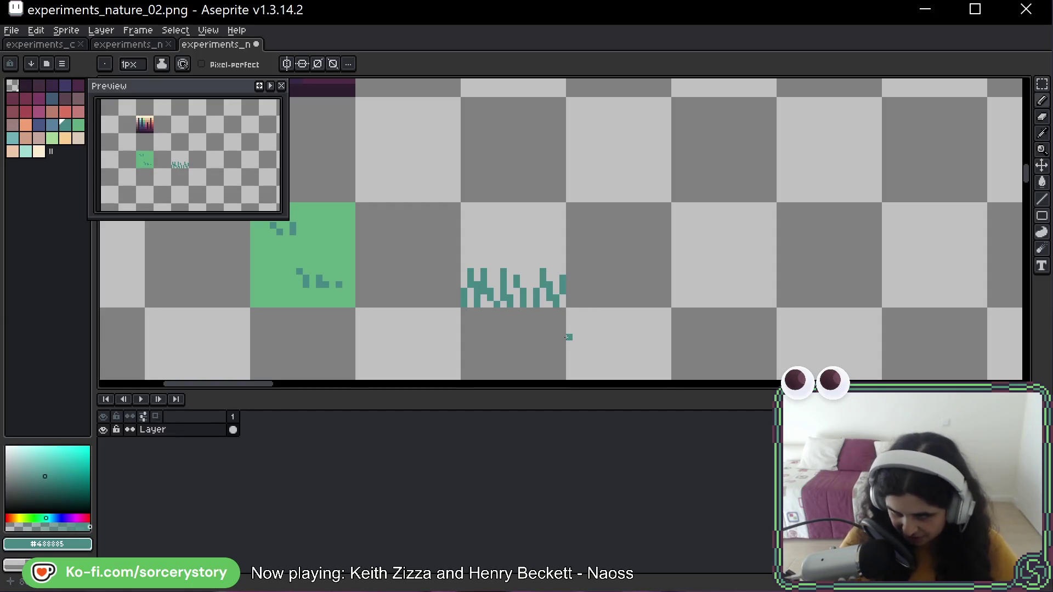
pyautogui.moveTo(639, 239); pyautogui.dragTo(672, 225)
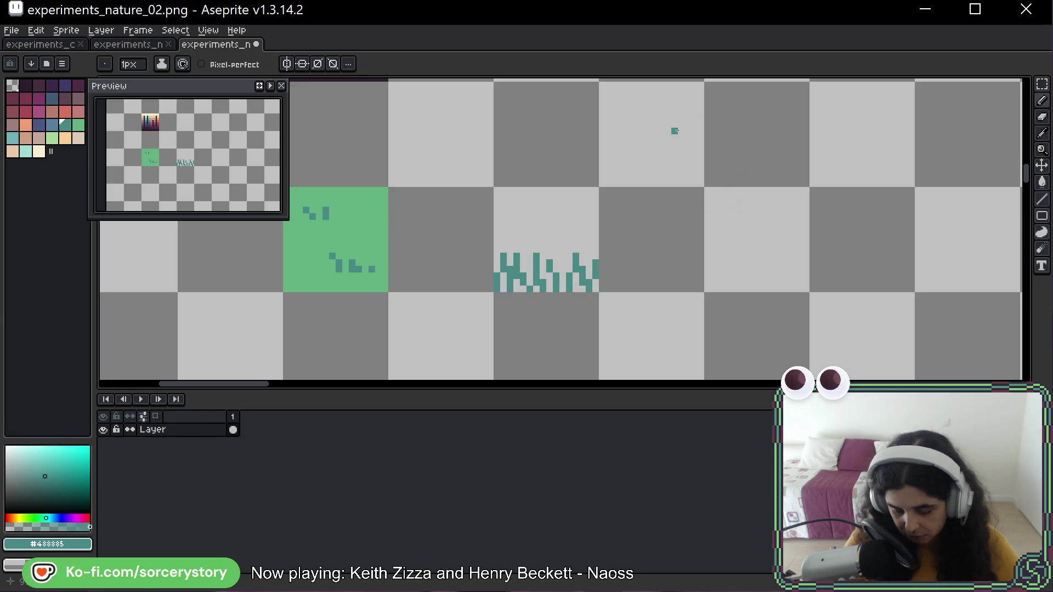
pyautogui.moveTo(661, 229)
pyautogui.mouseDown()
pyautogui.moveTo(644, 212)
pyautogui.moveTo(626, 219)
pyautogui.moveTo(633, 237)
pyautogui.moveTo(620, 239)
pyautogui.mouseUp()
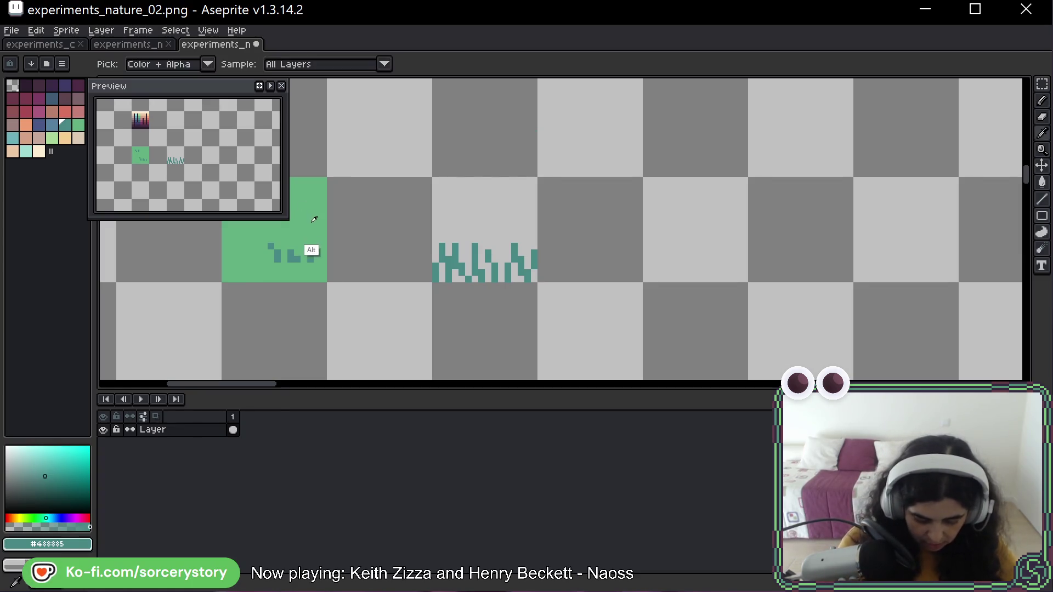
pyautogui.keyDown('alt'); pyautogui.click(307, 242); pyautogui.keyUp('alt')
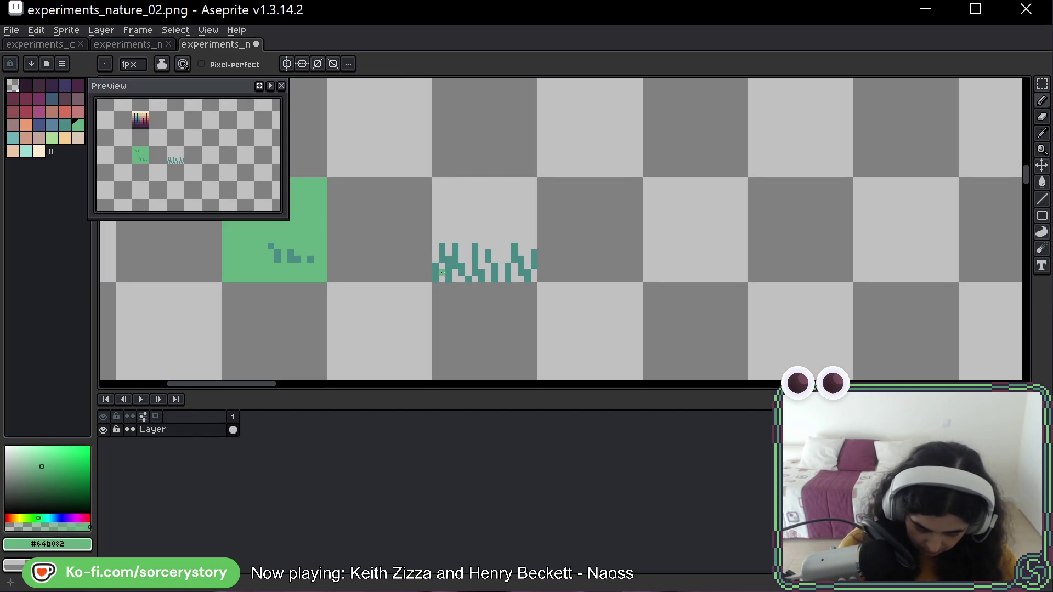
pyautogui.moveTo(441, 271); pyautogui.dragTo(442, 278)
pyautogui.hotkey('ctrl', 'z')
# Duplicate the teal grass tile one tile right and paint #64b082 green highlights on its blades
pyautogui.press('m')
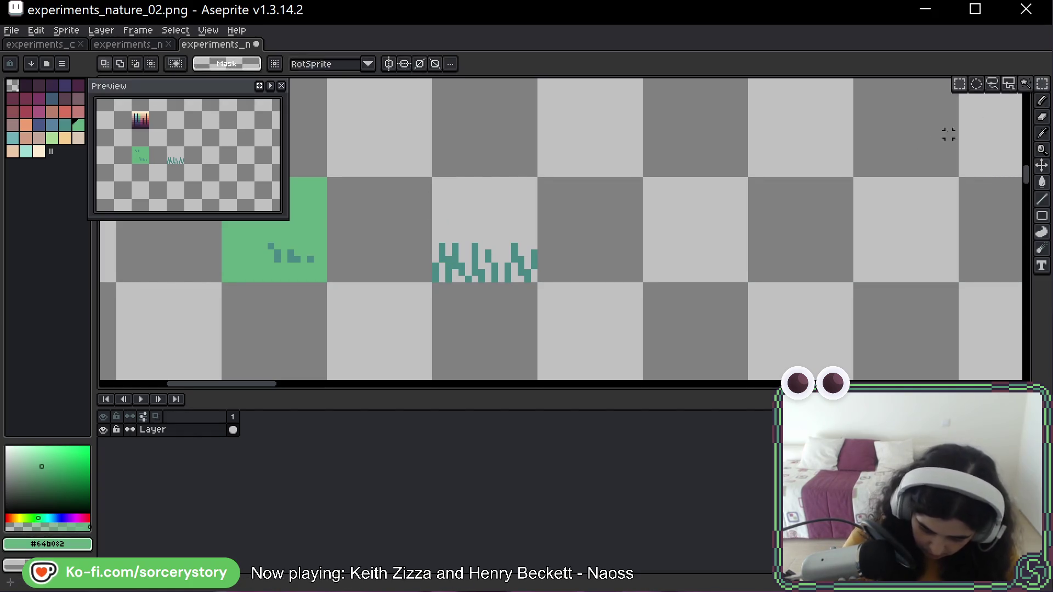
pyautogui.moveTo(429, 175); pyautogui.dragTo(540, 285)
pyautogui.moveTo(520, 239); pyautogui.dragTo(634, 239)
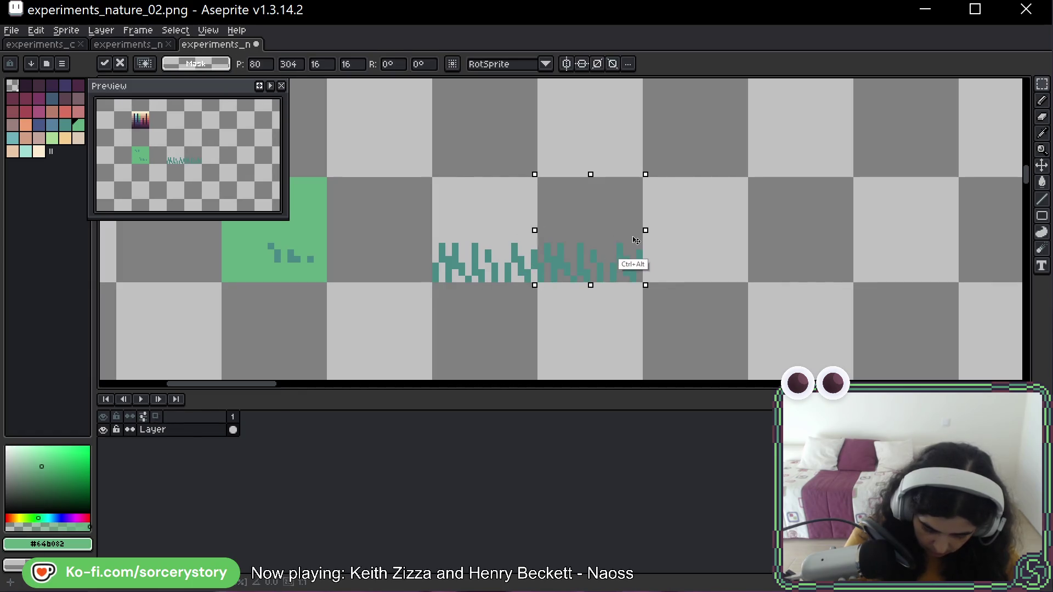
pyautogui.press('b')
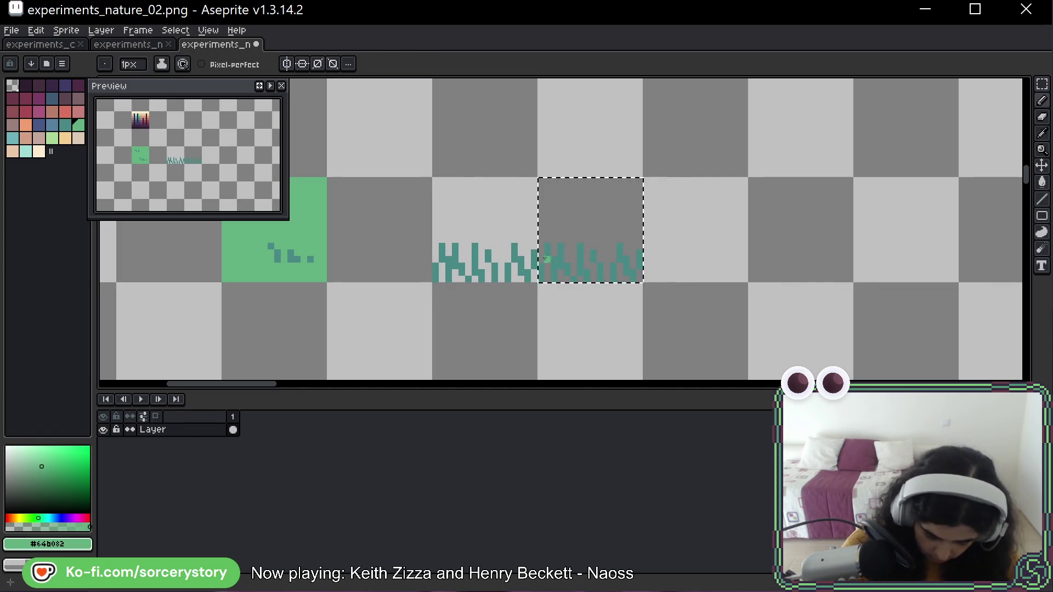
pyautogui.moveTo(546, 251)
pyautogui.mouseDown()
pyautogui.moveTo(546, 281)
pyautogui.moveTo(560, 281)
pyautogui.mouseUp()
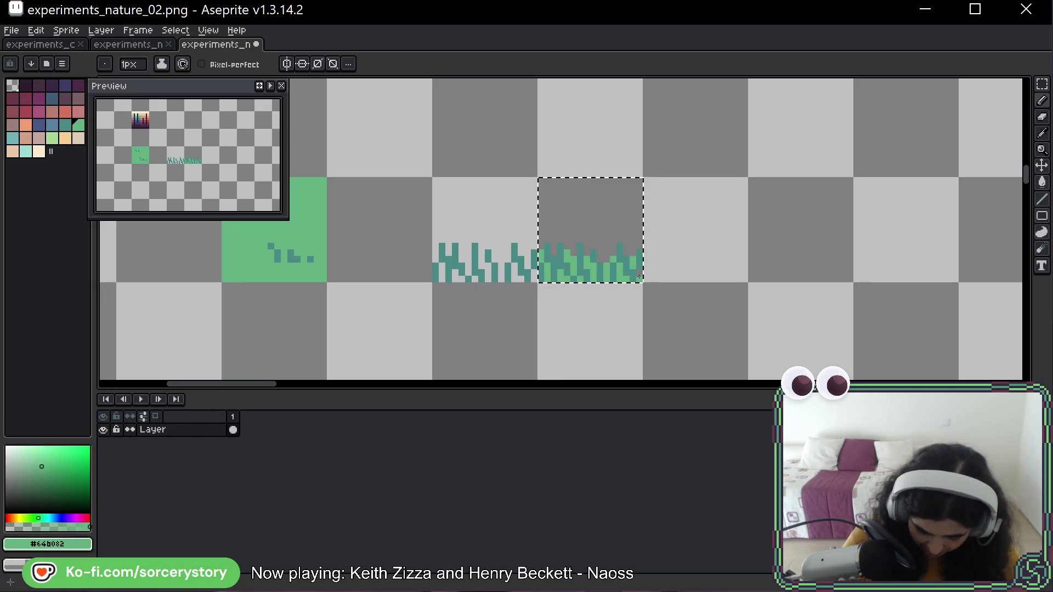
# Copy the shaded grass tile twice more to the right, then delete the surplus tile at the end
pyautogui.press('m')
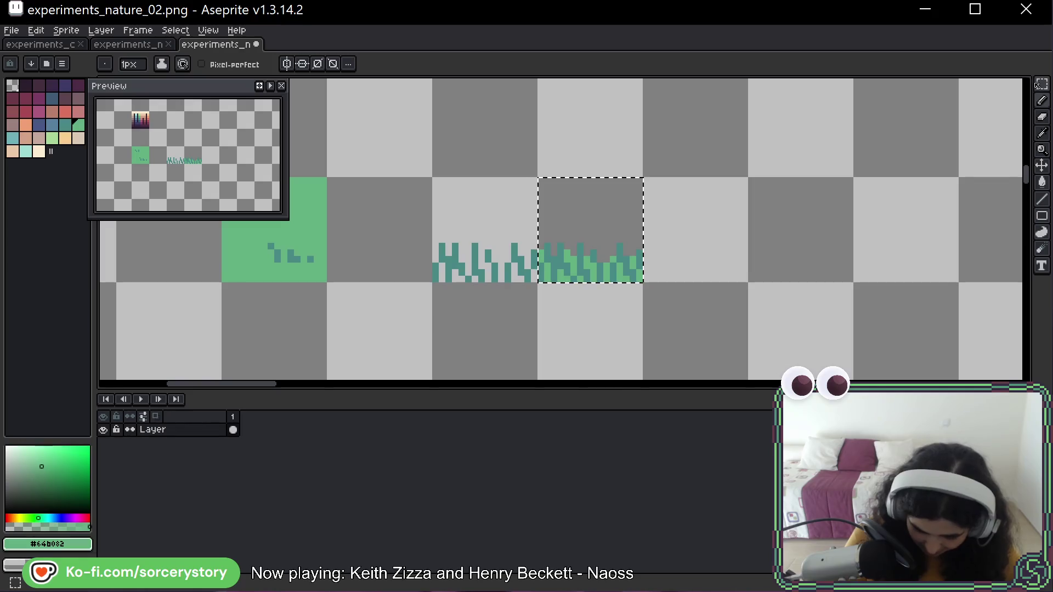
pyautogui.moveTo(598, 258); pyautogui.dragTo(703, 258)
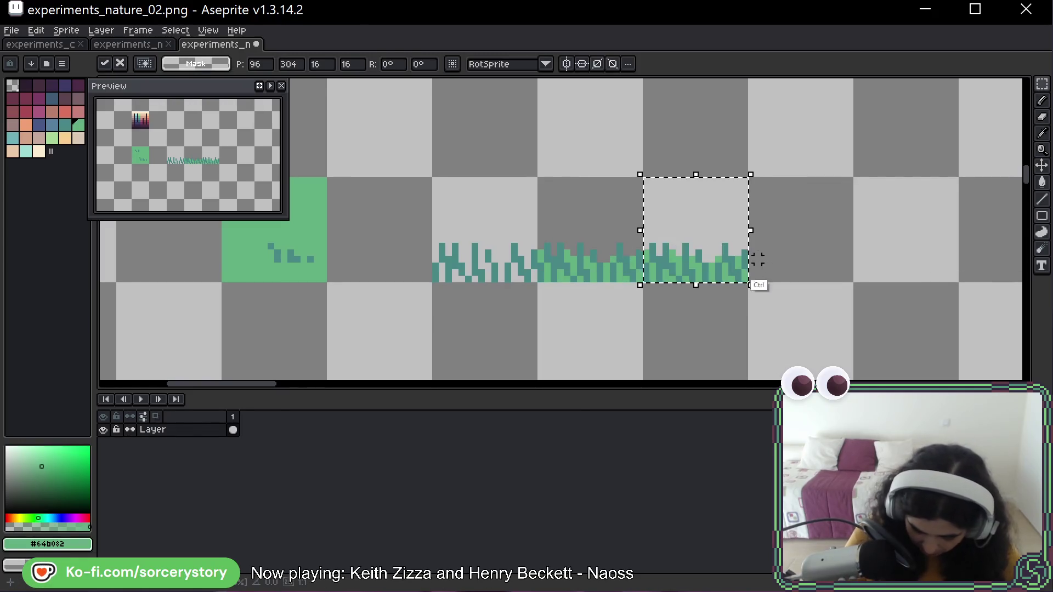
pyautogui.click(830, 233)
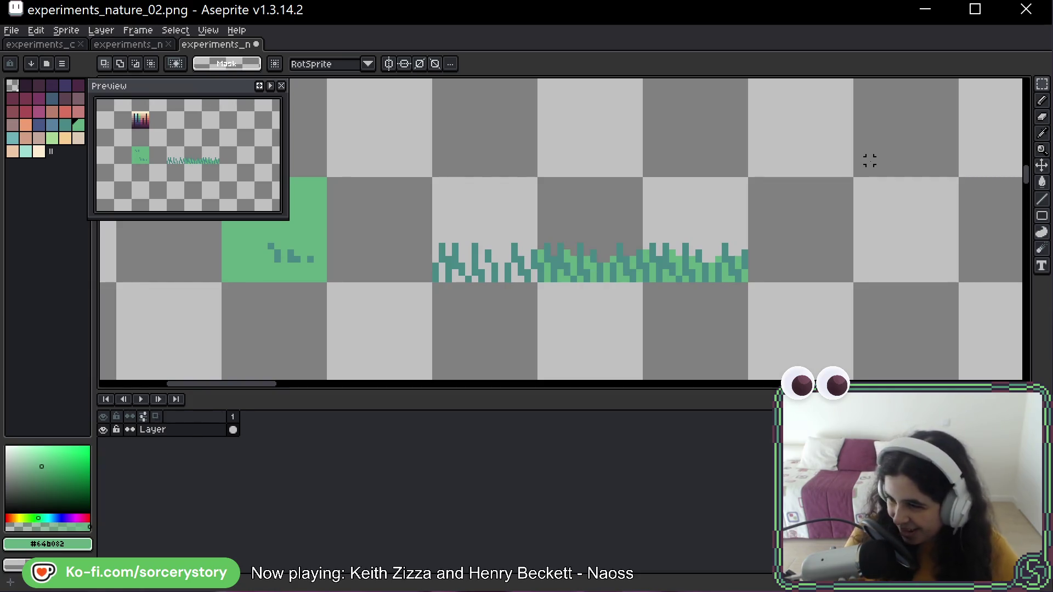
pyautogui.press('w')
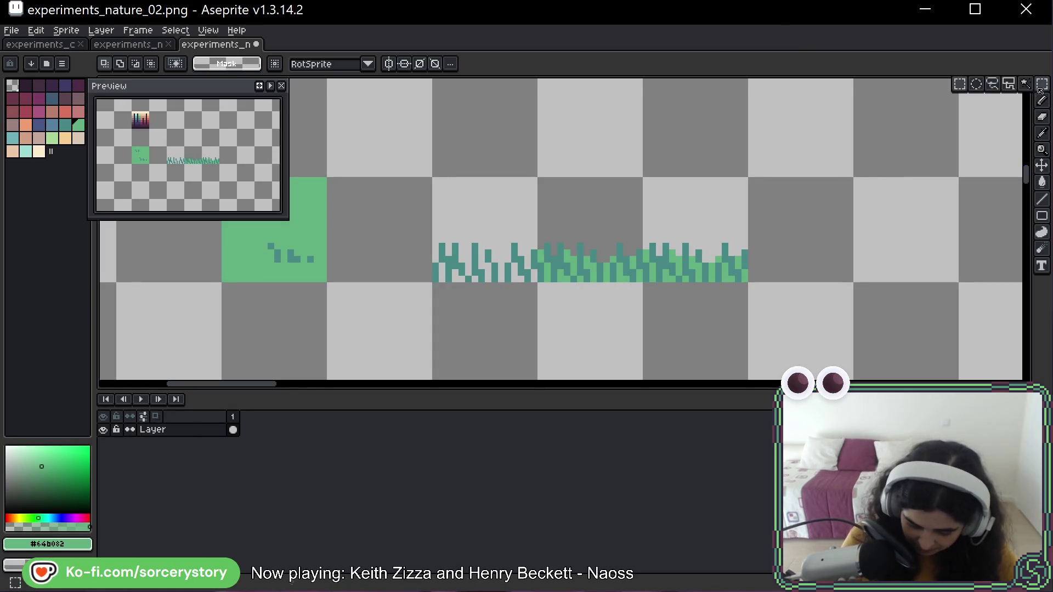
pyautogui.moveTo(658, 233)
pyautogui.mouseDown()
pyautogui.moveTo(702, 294)
pyautogui.moveTo(845, 250)
pyautogui.moveTo(915, 254)
pyautogui.moveTo(803, 262)
pyautogui.mouseUp()
pyautogui.click(893, 251)
pyautogui.moveTo(893, 251); pyautogui.dragTo(914, 204)
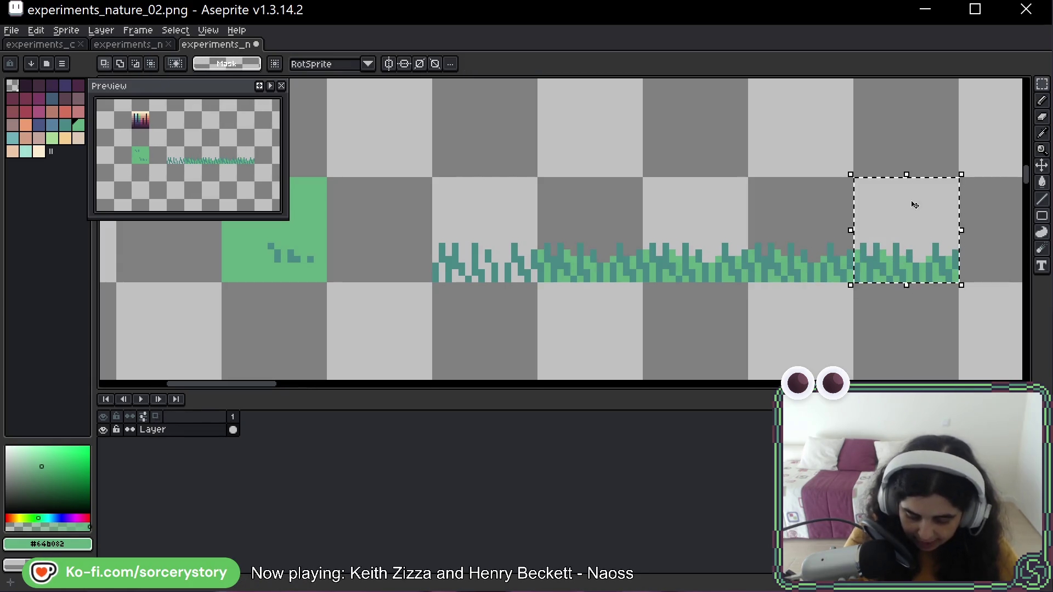
pyautogui.press('Delete')
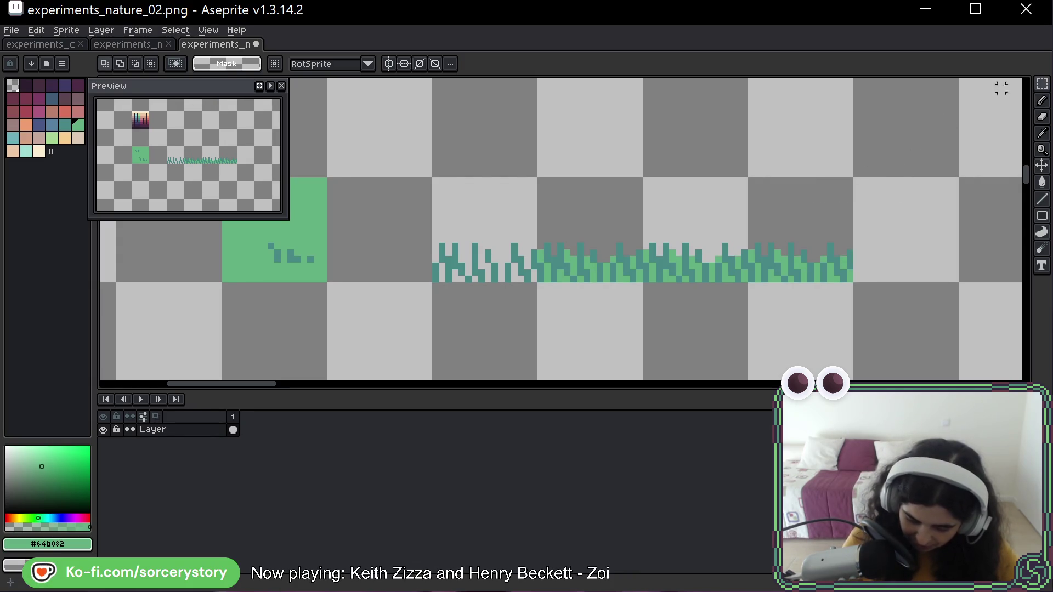
# Select a tile of the grass strip, clear the selection and return to the Pencil to continue the blades
pyautogui.moveTo(908, 207); pyautogui.dragTo(773, 190)
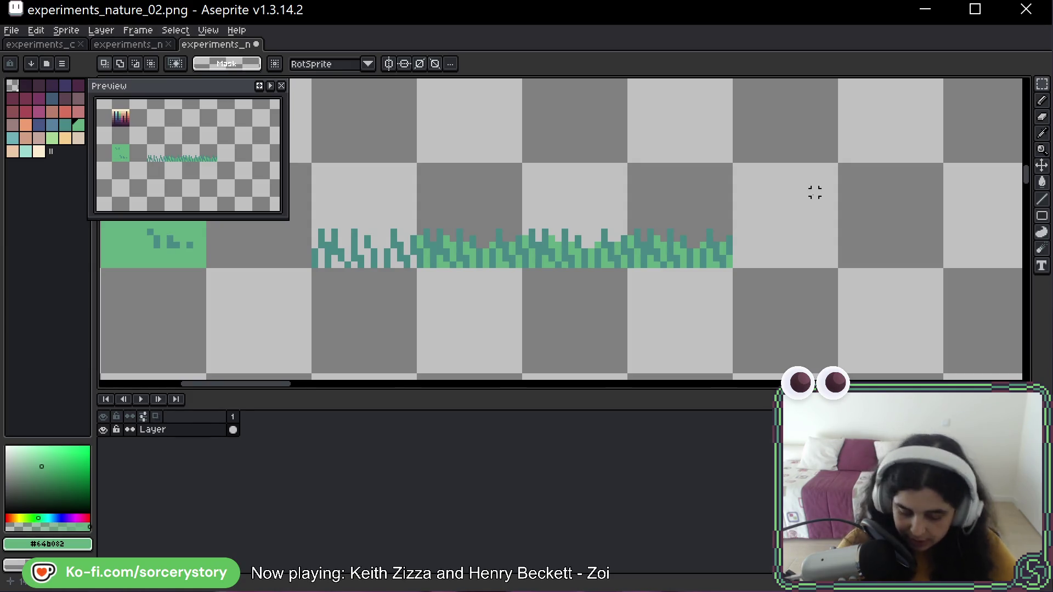
pyautogui.moveTo(682, 199); pyautogui.dragTo(697, 211)
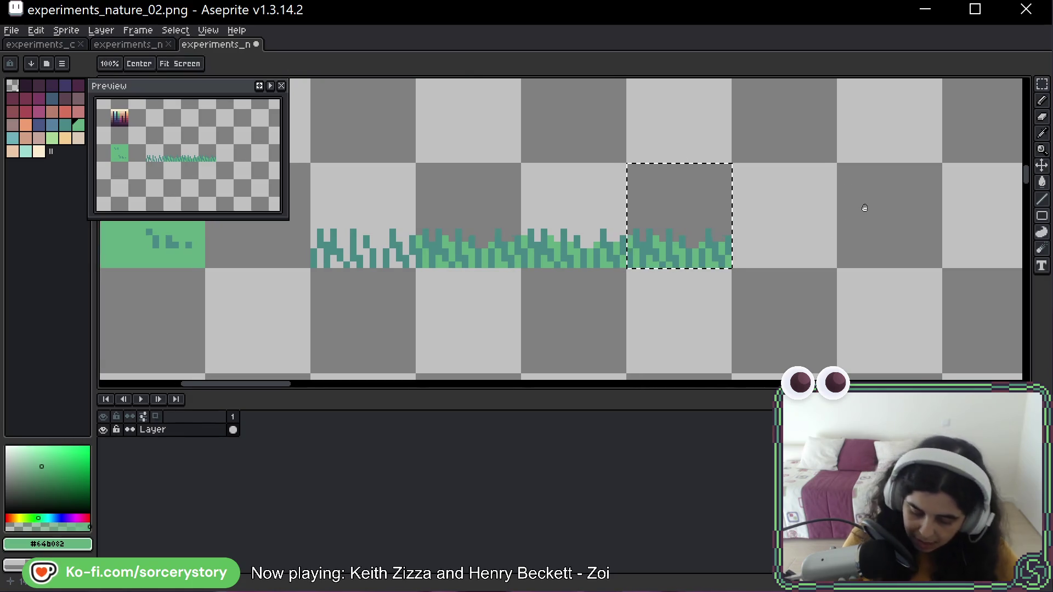
pyautogui.moveTo(862, 207); pyautogui.dragTo(630, 193)
pyautogui.click(634, 193)
pyautogui.press('b')
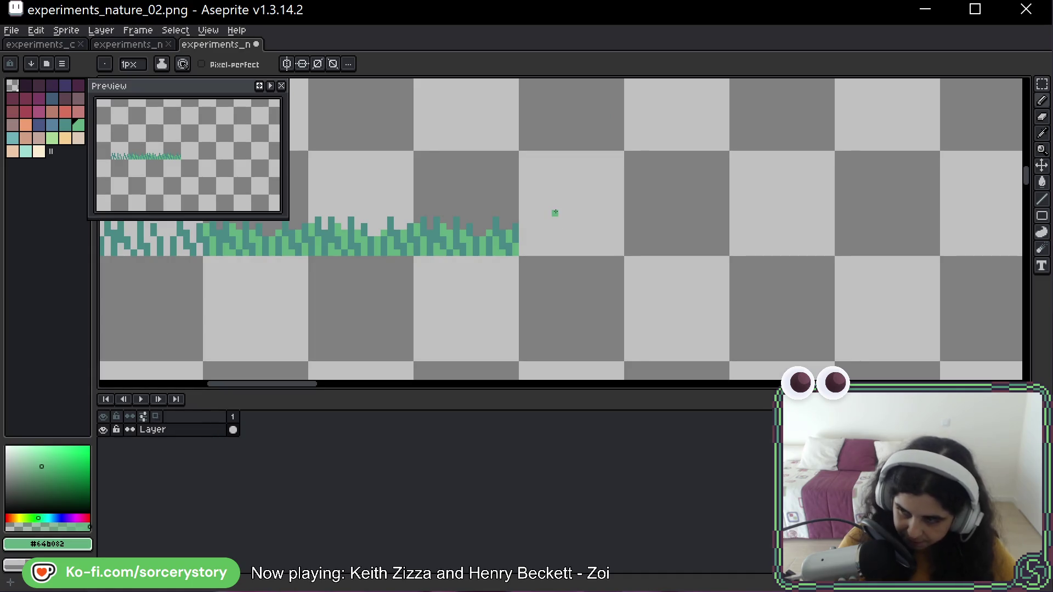
pyautogui.press('space')
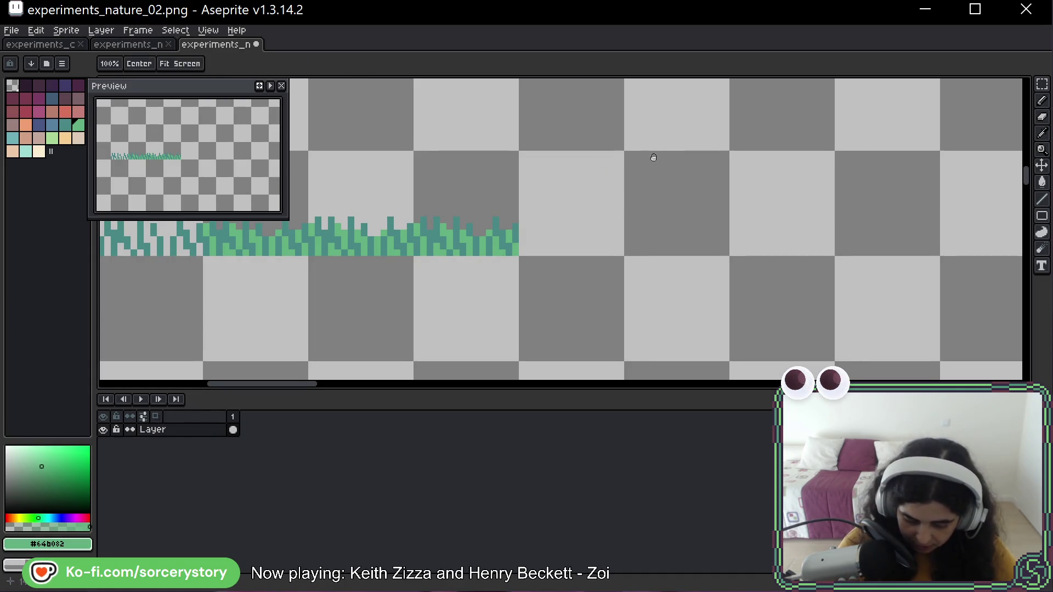
pyautogui.moveTo(650, 159); pyautogui.dragTo(665, 187)
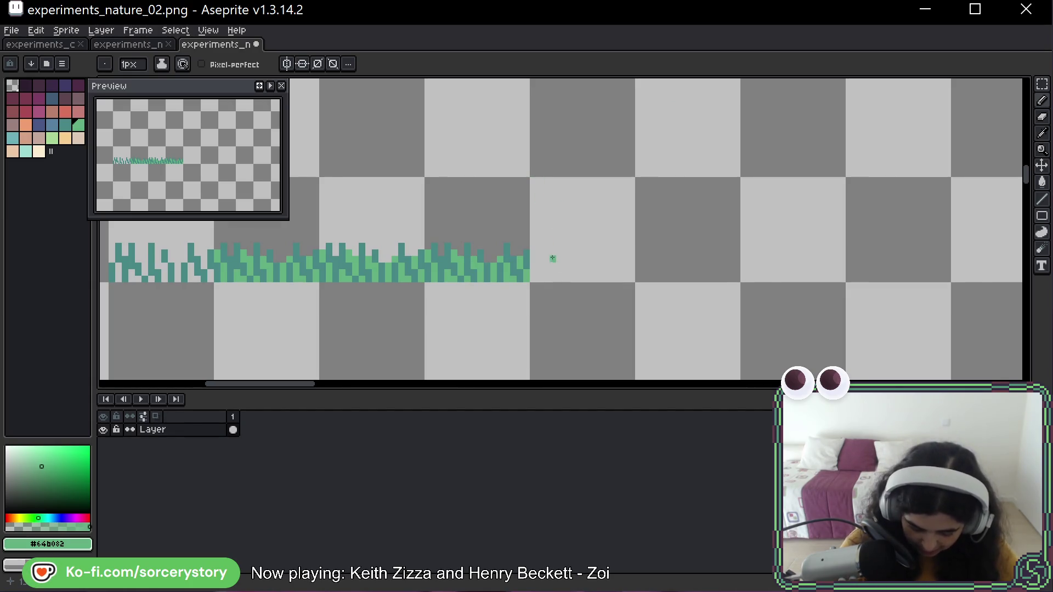
# Eyedrop the dark teal from the existing grass and briefly check the Firefox grass reference photo
pyautogui.press('space')
pyautogui.keyDown('alt'); pyautogui.click(518, 260); pyautogui.keyUp('alt')
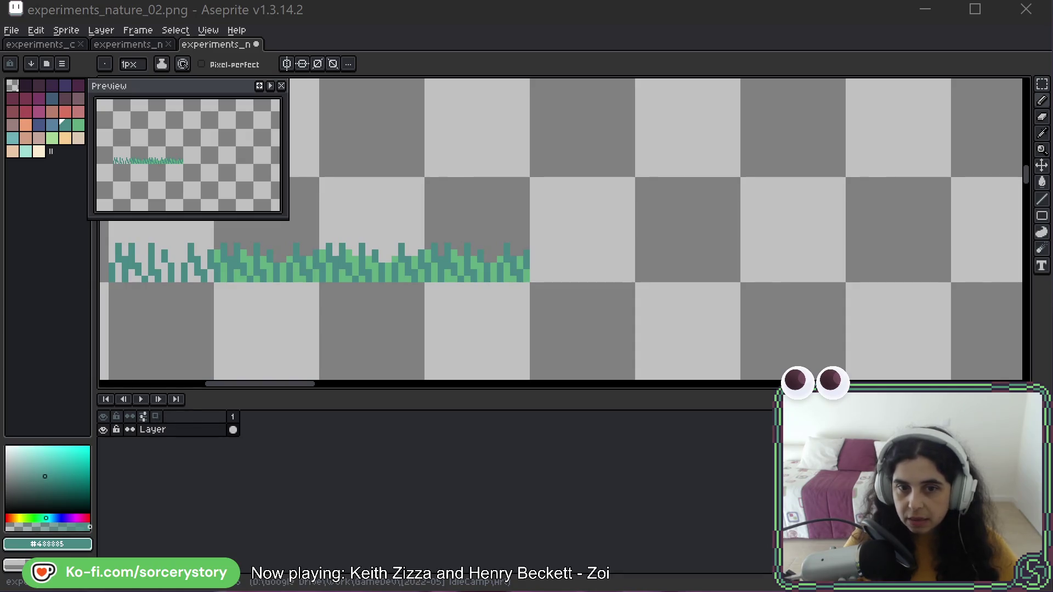
pyautogui.hotkey('alt', 'Tab')
pyautogui.moveTo(703, 7)
pyautogui.mouseDown()
pyautogui.moveTo(584, 196)
pyautogui.moveTo(585, 176)
pyautogui.mouseUp()
pyautogui.hotkey('alt', 'Tab')
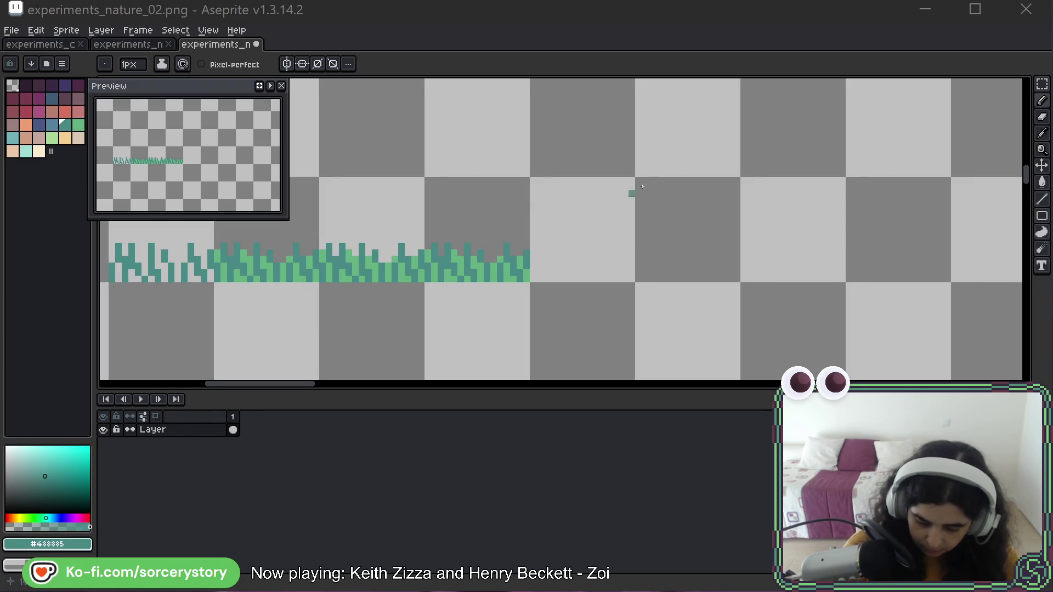
# Select the right half of the grass strip with the Rectangular Marquee and delete it
pyautogui.press('m')
pyautogui.moveTo(329, 183); pyautogui.dragTo(524, 277)
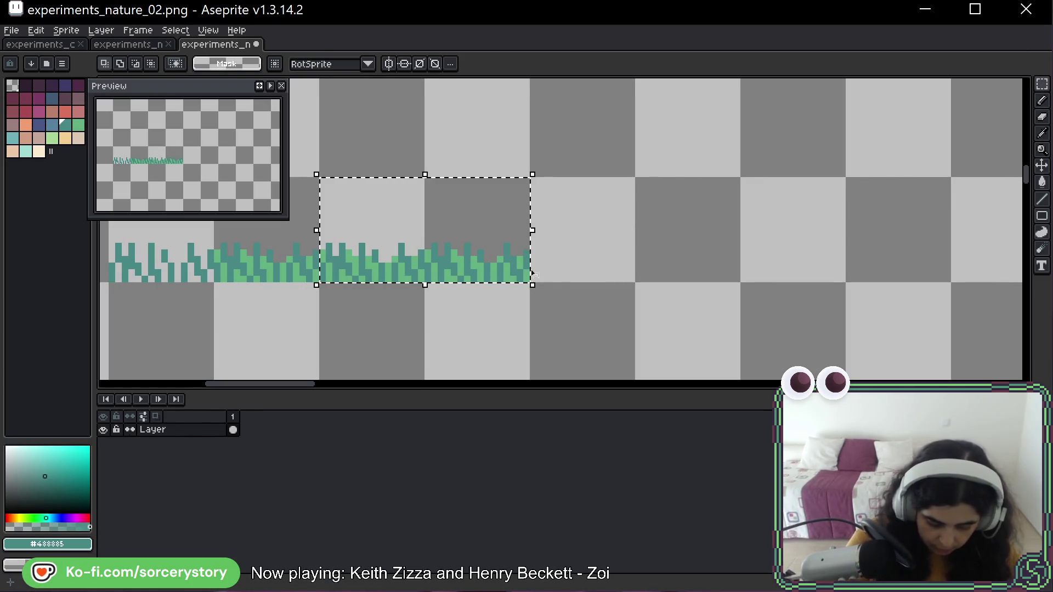
pyautogui.press('h')
pyautogui.moveTo(587, 225); pyautogui.dragTo(712, 239)
pyautogui.press('m')
pyautogui.press('Delete')
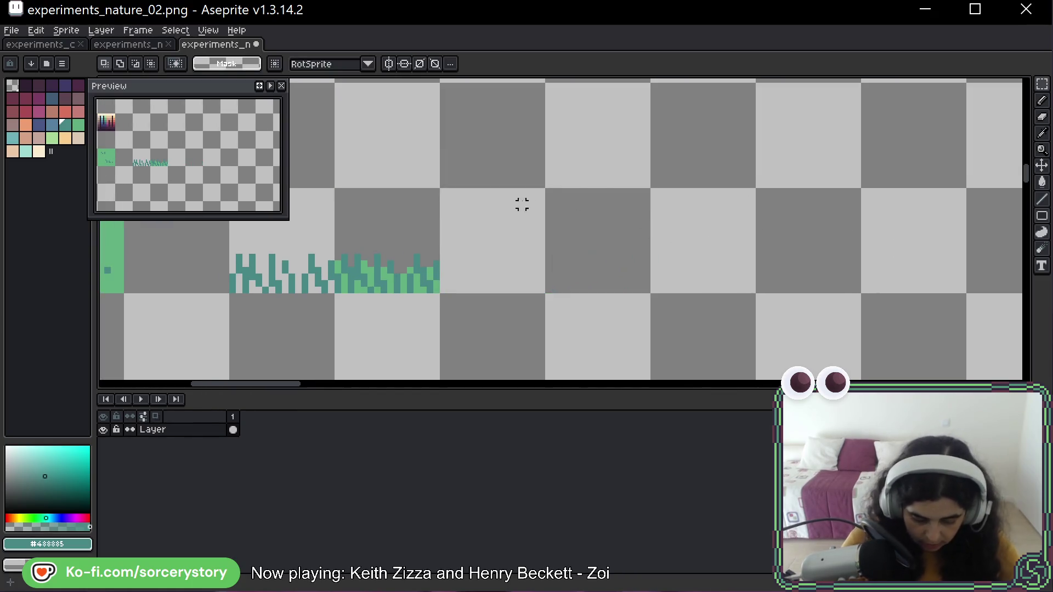
# Pencil a dark teal base line and taller blades for a new clump on an empty tile
pyautogui.press('b')
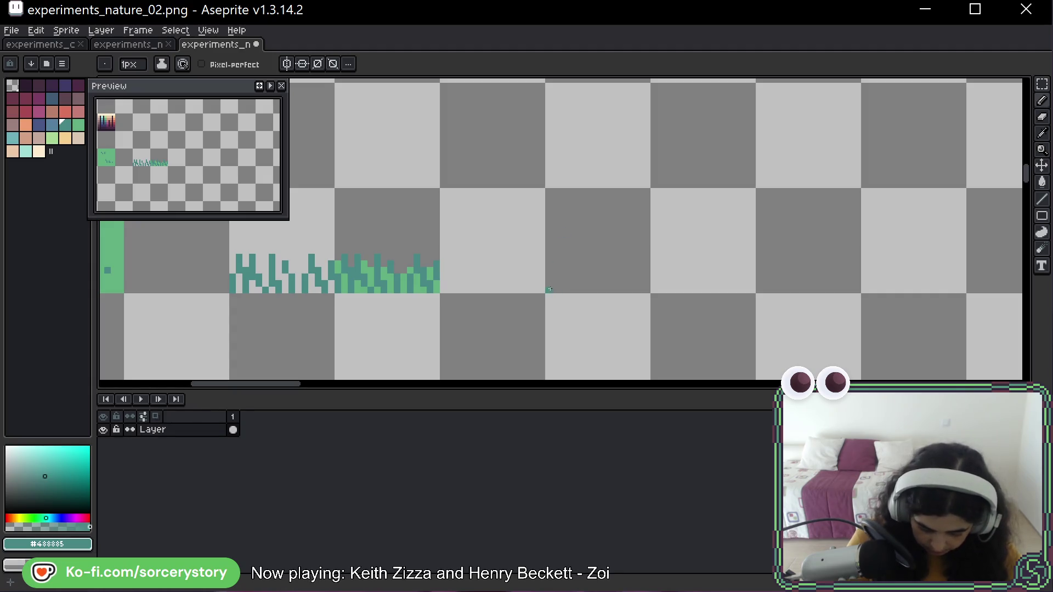
pyautogui.moveTo(561, 287)
pyautogui.mouseDown()
pyautogui.moveTo(642, 283)
pyautogui.moveTo(632, 267)
pyautogui.mouseUp()
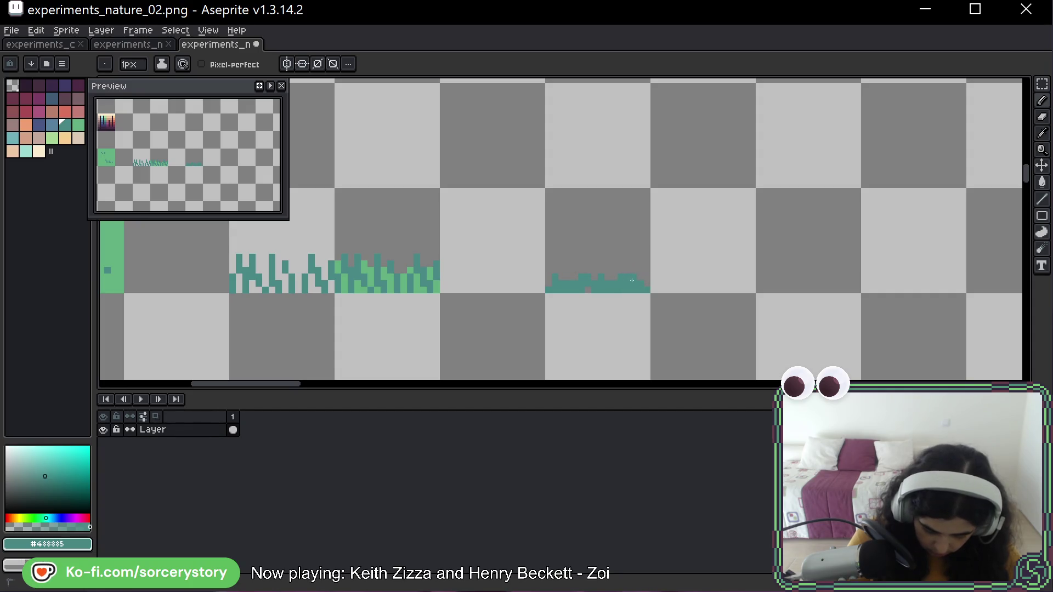
pyautogui.keyDown('alt'); pyautogui.click(630, 280); pyautogui.keyUp('alt')
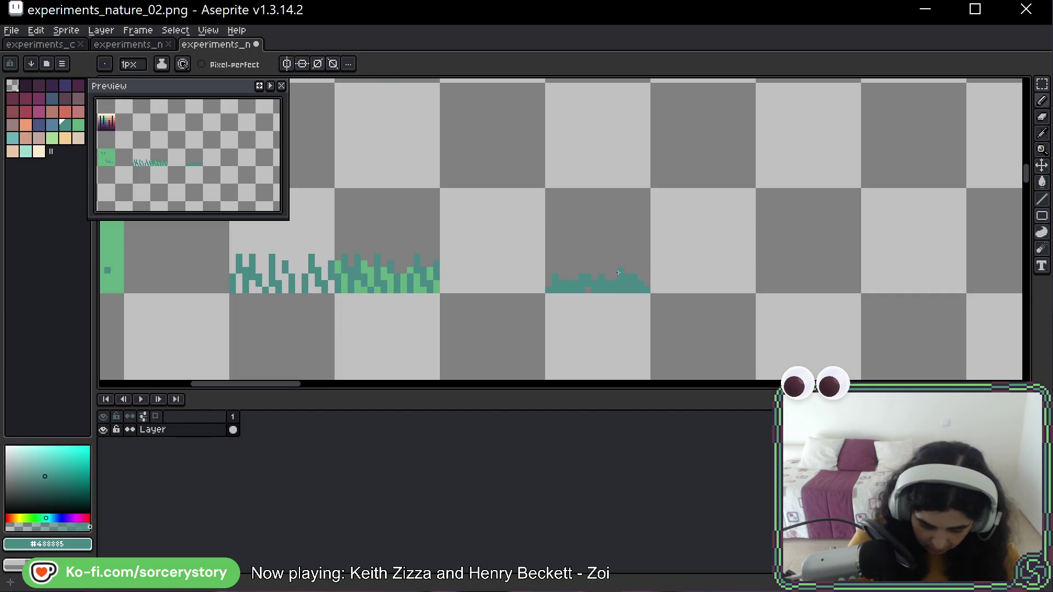
pyautogui.press('e')
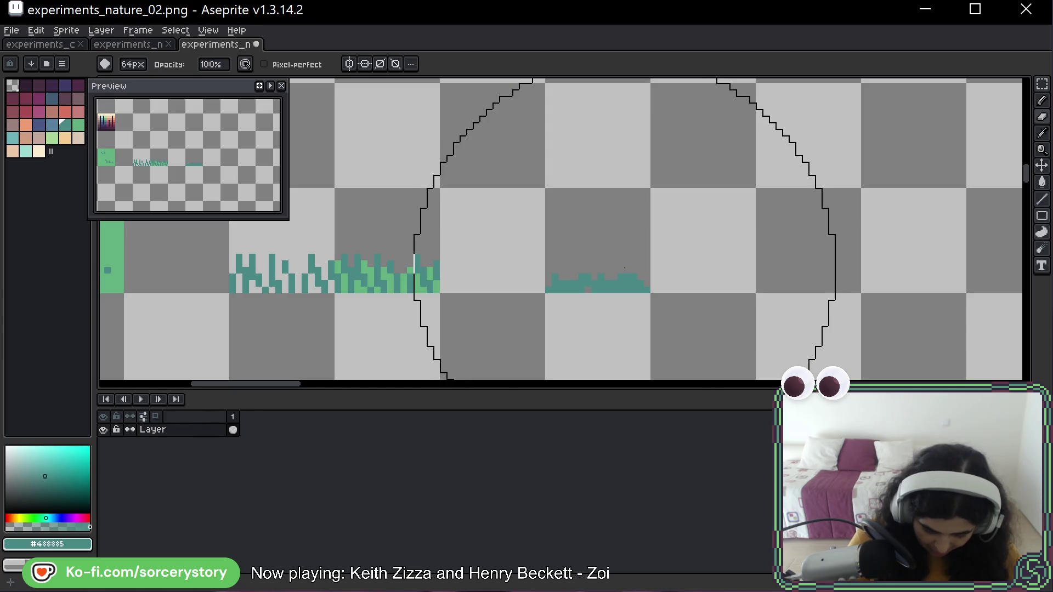
pyautogui.press('b')
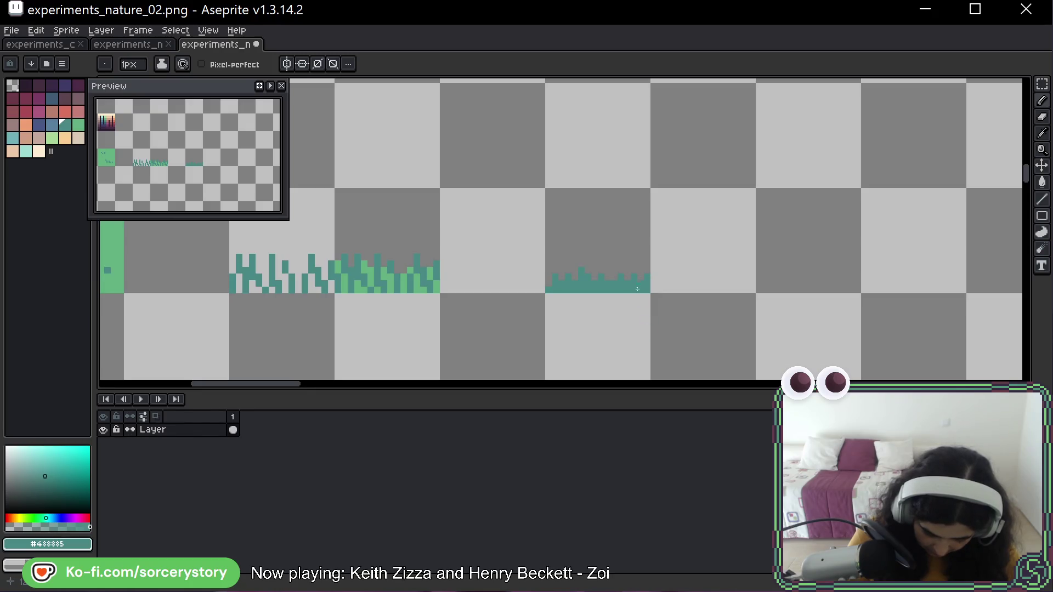
pyautogui.moveTo(639, 281); pyautogui.dragTo(647, 270)
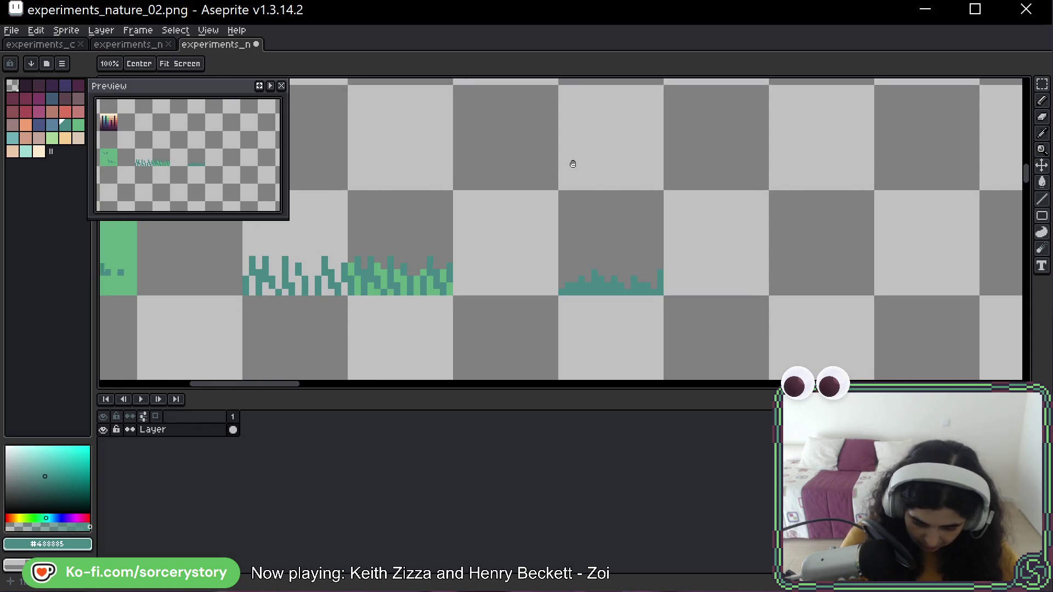
# Eyedrop blue-grey #3F5b74 from the colourful sprite and shade along the new clump's base
pyautogui.moveTo(571, 164); pyautogui.dragTo(804, 235)
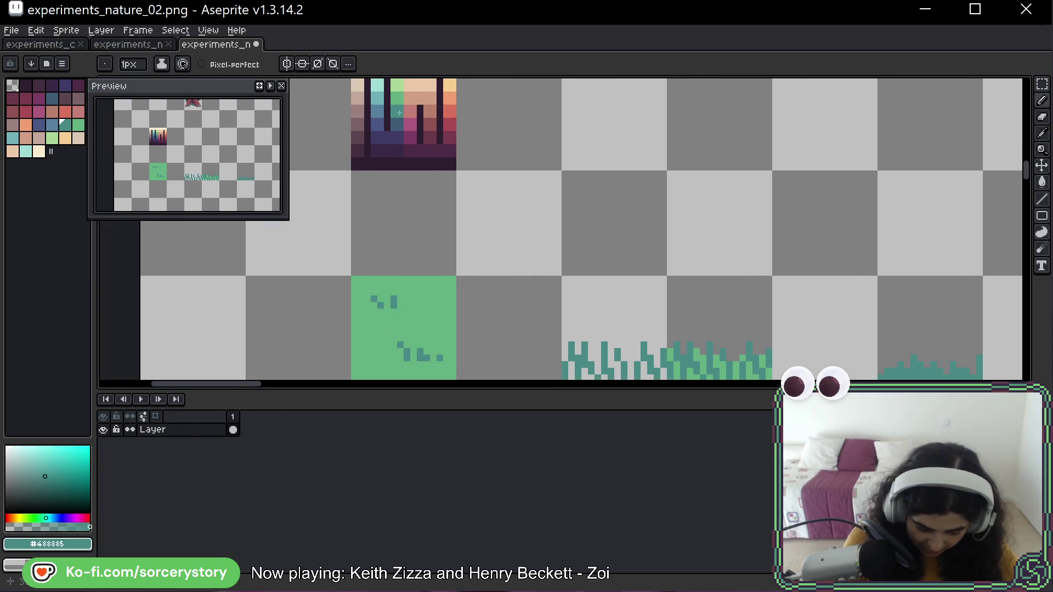
pyautogui.keyDown('alt'); pyautogui.click(400, 148); pyautogui.keyUp('alt')
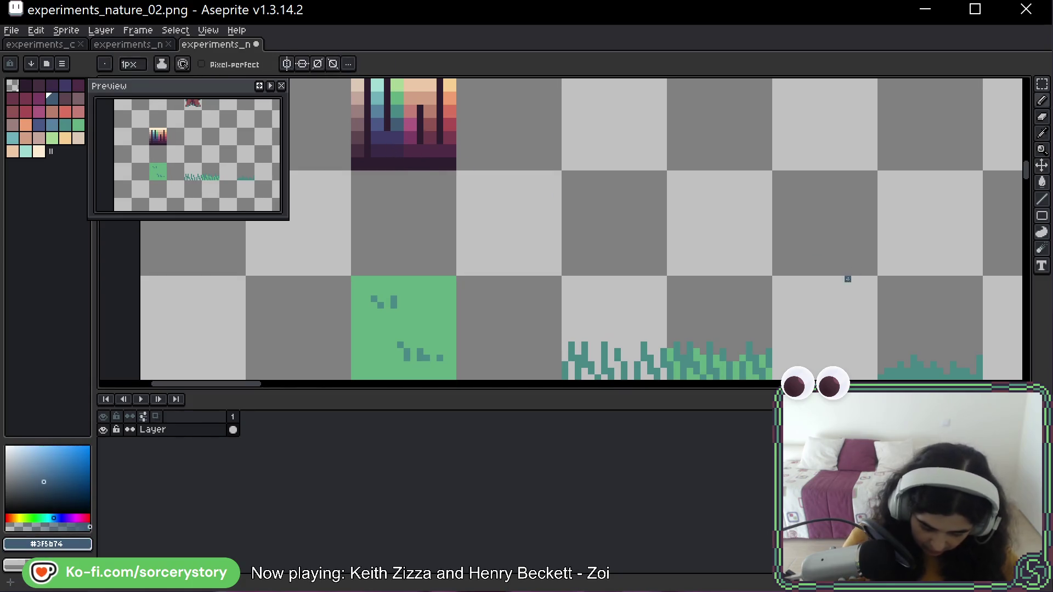
pyautogui.moveTo(872, 288); pyautogui.dragTo(709, 200)
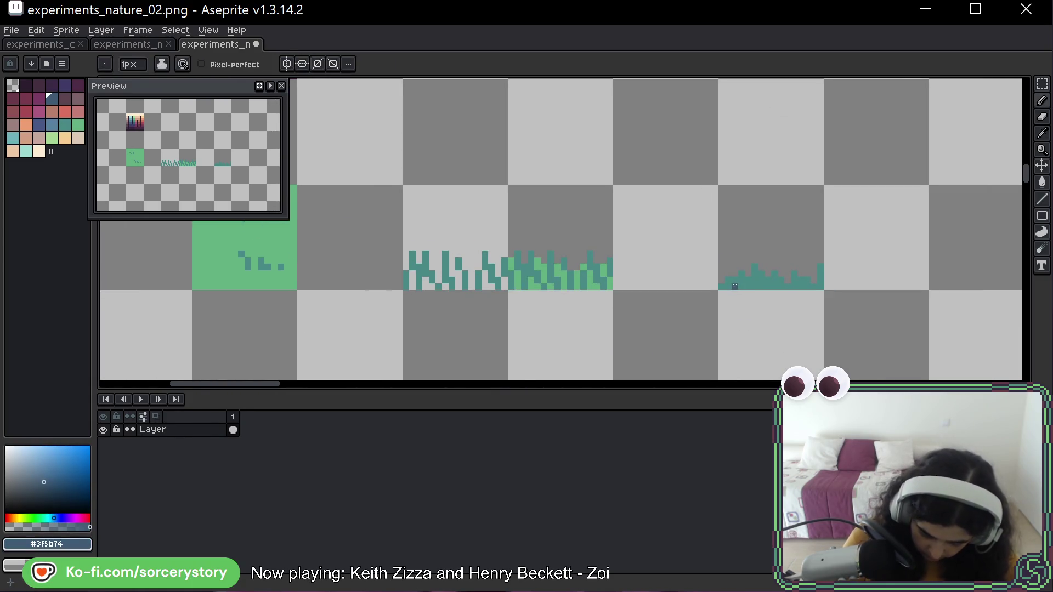
pyautogui.moveTo(730, 285); pyautogui.dragTo(763, 280)
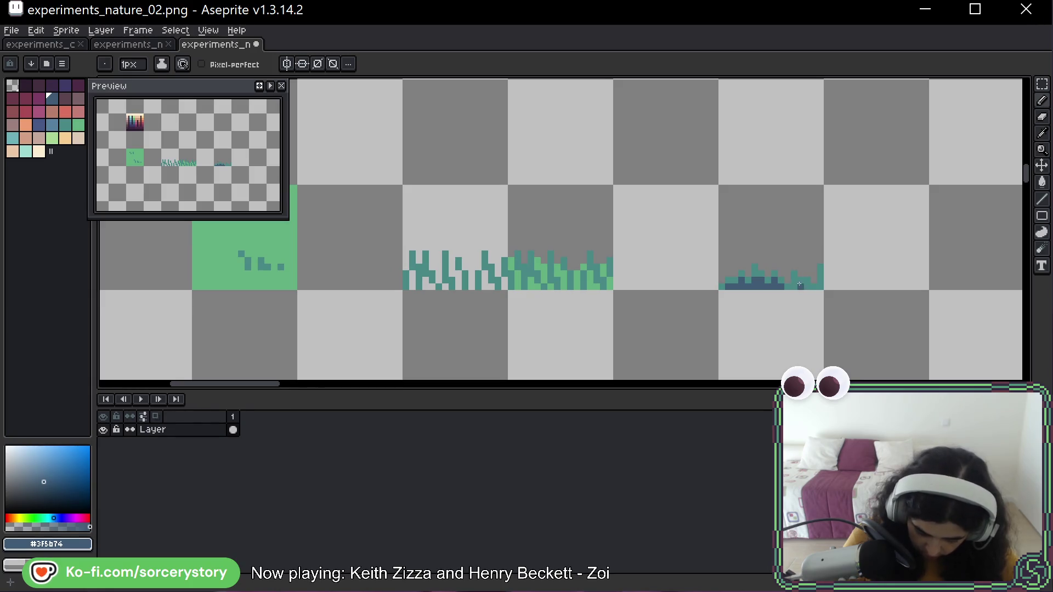
pyautogui.moveTo(795, 285); pyautogui.dragTo(820, 286)
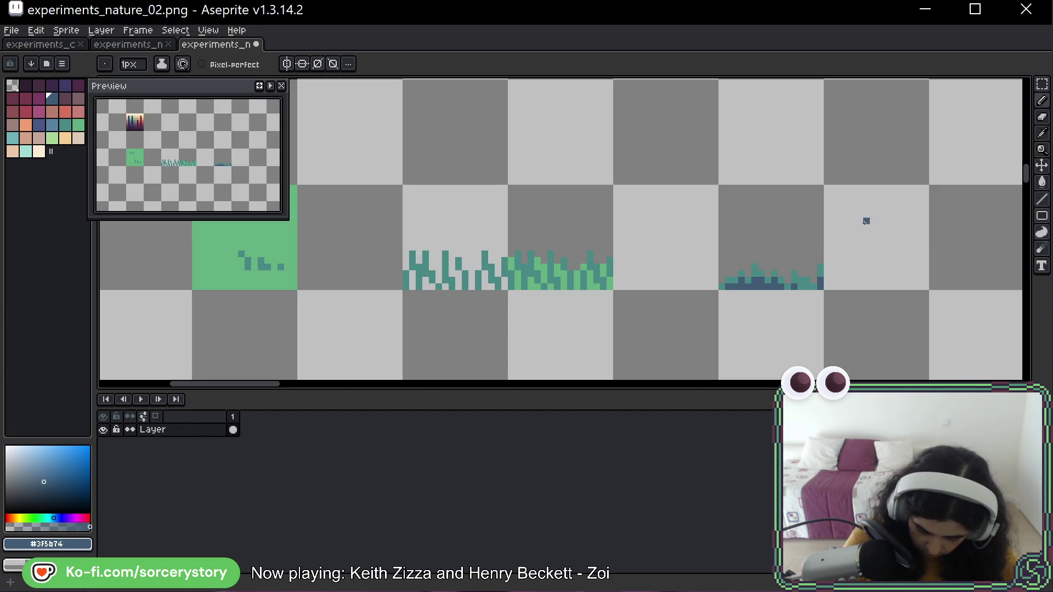
# Eyedrop the light green from the grass and return to the Pencil over the grass strips
pyautogui.moveTo(841, 241); pyautogui.dragTo(795, 231)
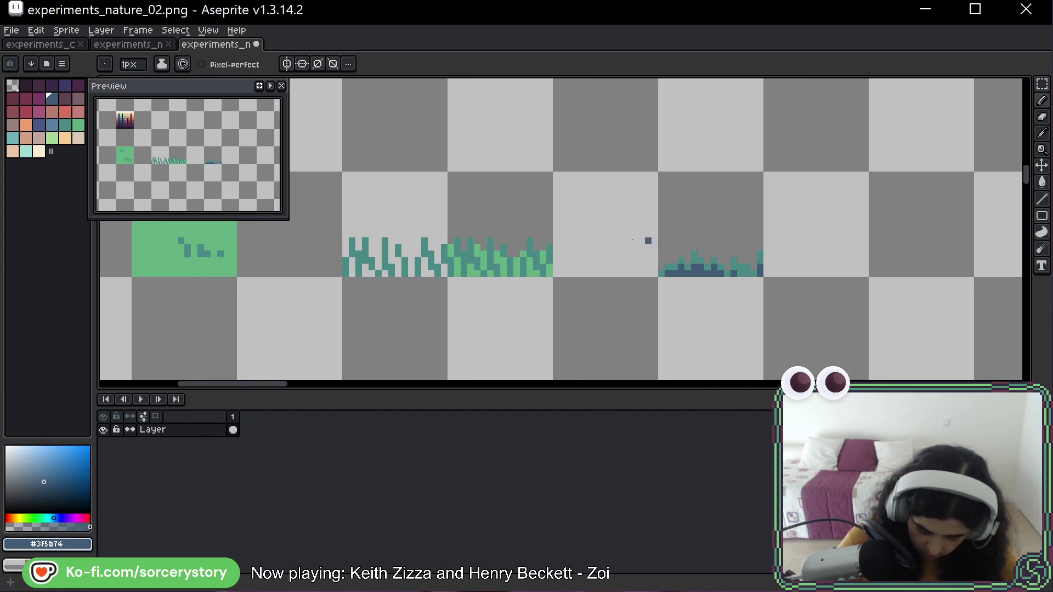
pyautogui.keyDown('alt'); pyautogui.click(542, 269); pyautogui.keyUp('alt')
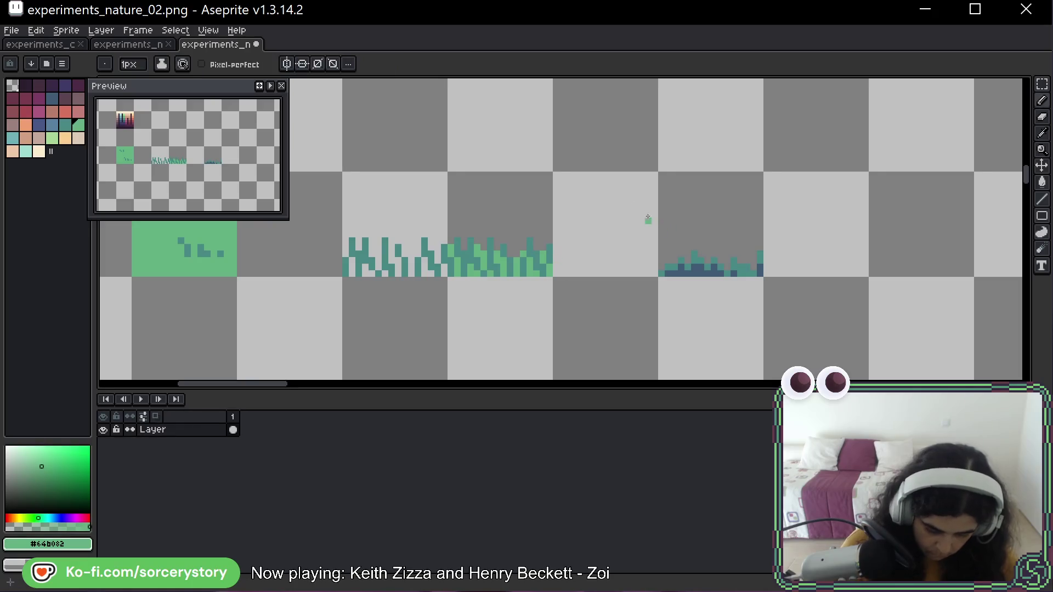
pyautogui.moveTo(582, 166); pyautogui.dragTo(913, 258)
pyautogui.moveTo(549, 118); pyautogui.dragTo(553, 147)
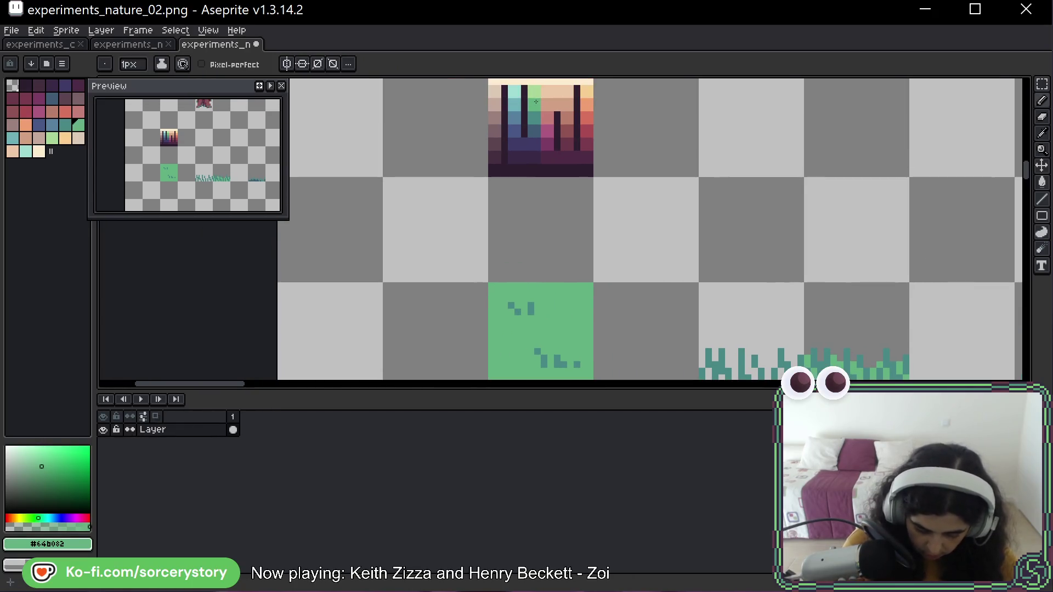
pyautogui.moveTo(655, 212); pyautogui.dragTo(421, 110)
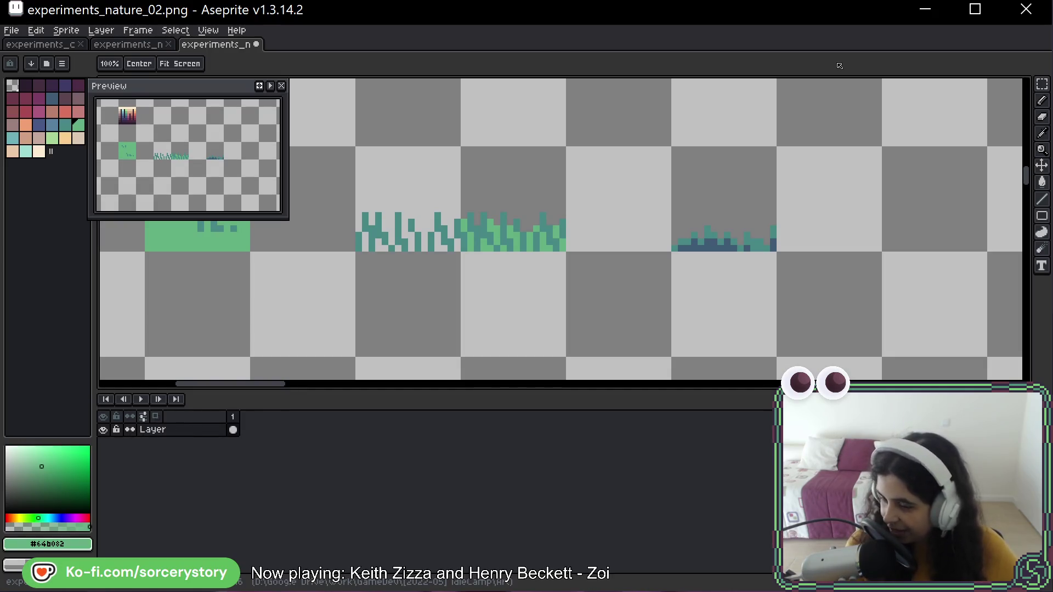
pyautogui.press('b')
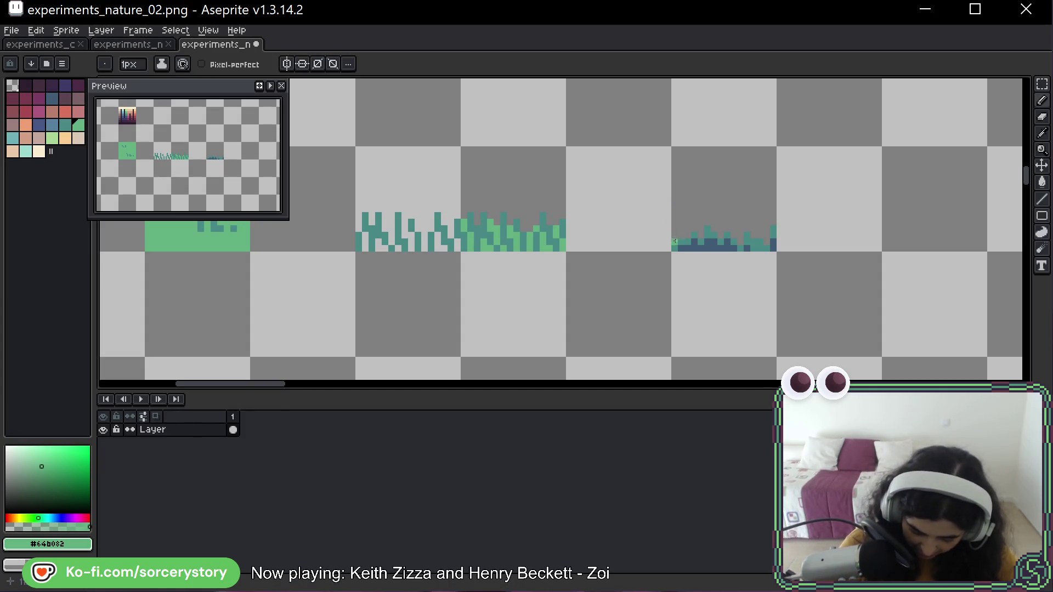
# Tip the clump's blades with light green #64b082 highlights, undoing one overly tall blade
pyautogui.click(675, 229)
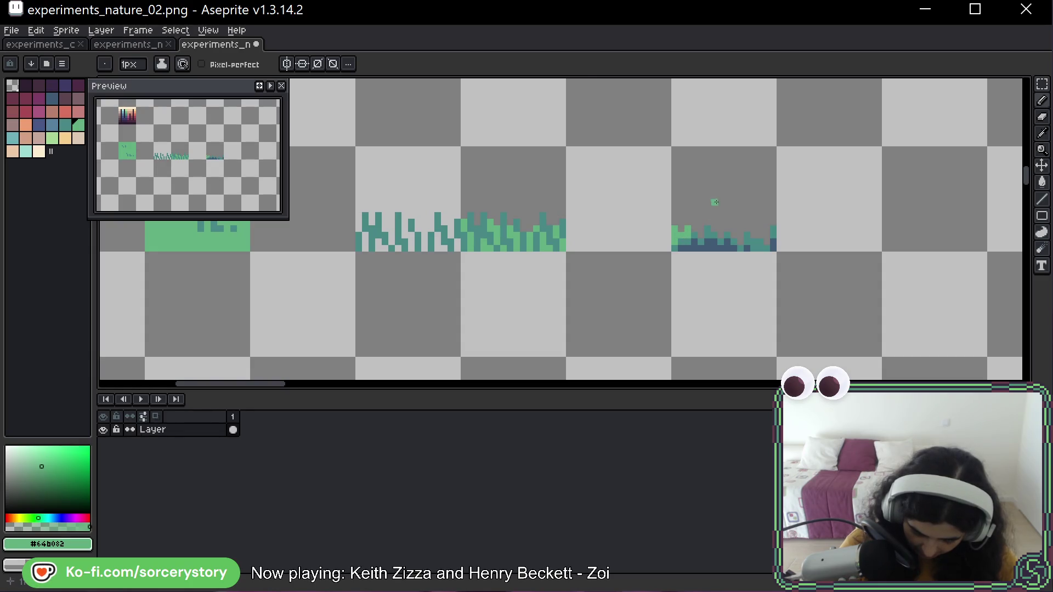
pyautogui.moveTo(694, 228); pyautogui.dragTo(695, 213)
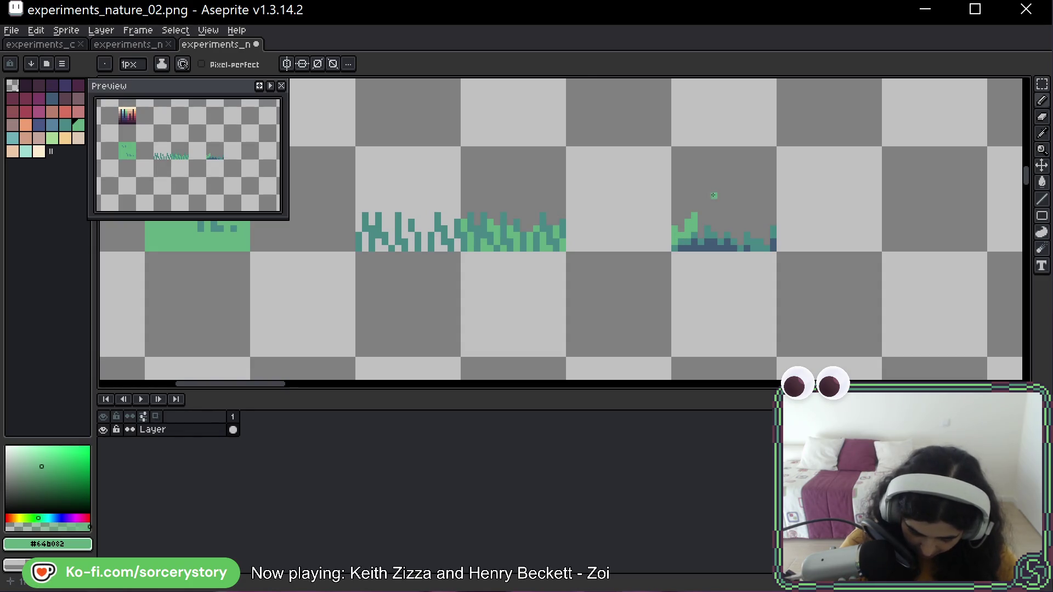
pyautogui.hotkey('ctrl', 'z')
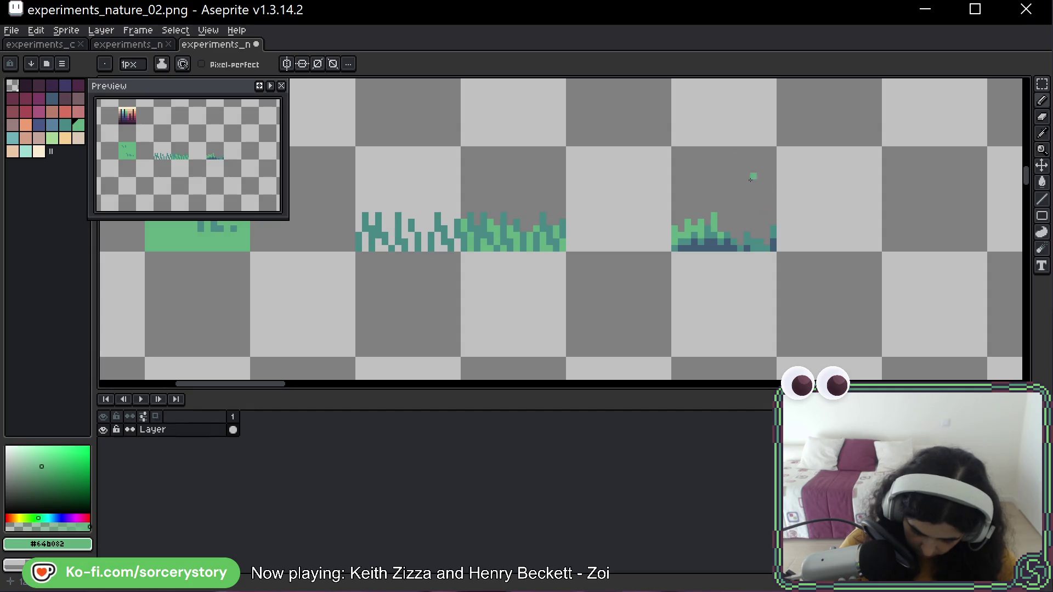
pyautogui.hscroll(5, 713, 175)
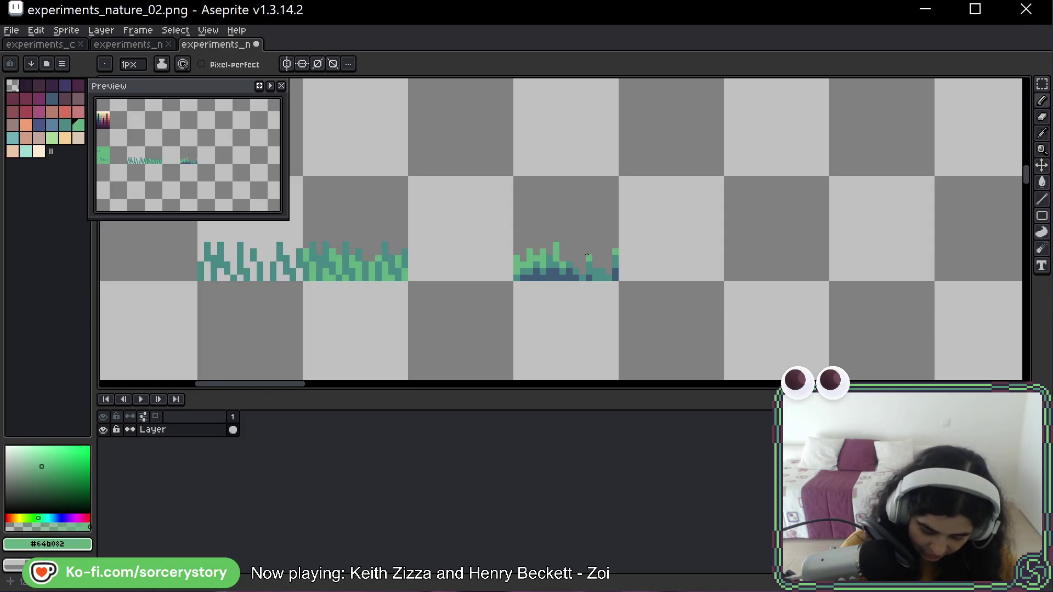
pyautogui.moveTo(574, 264); pyautogui.dragTo(581, 266)
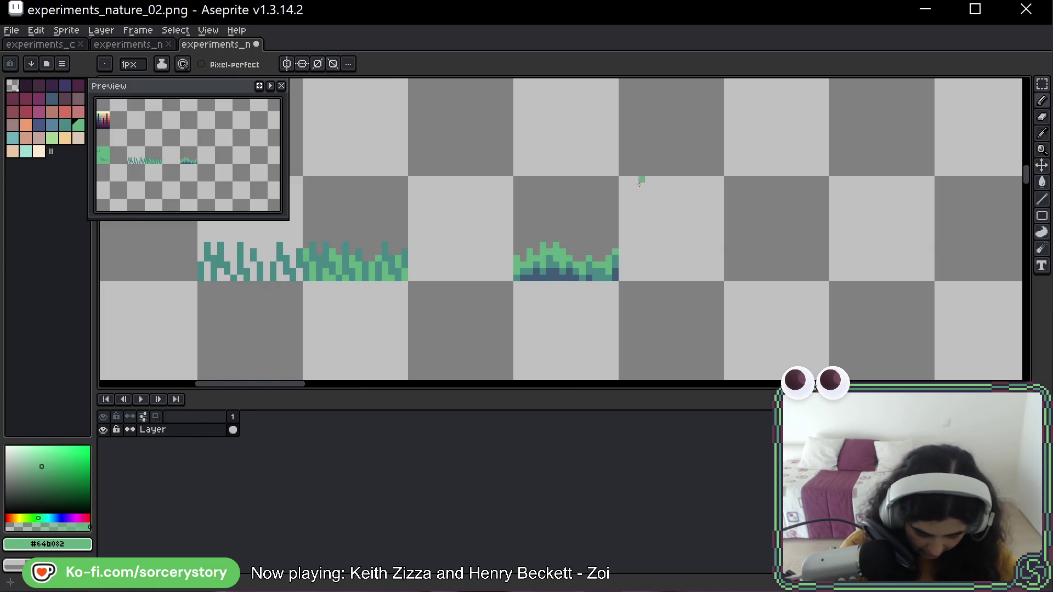
# Copy the grass clump one tile right and repaint the copy's navy base in dark teal
pyautogui.keyDown('alt'); pyautogui.click(559, 272); pyautogui.keyUp('alt')
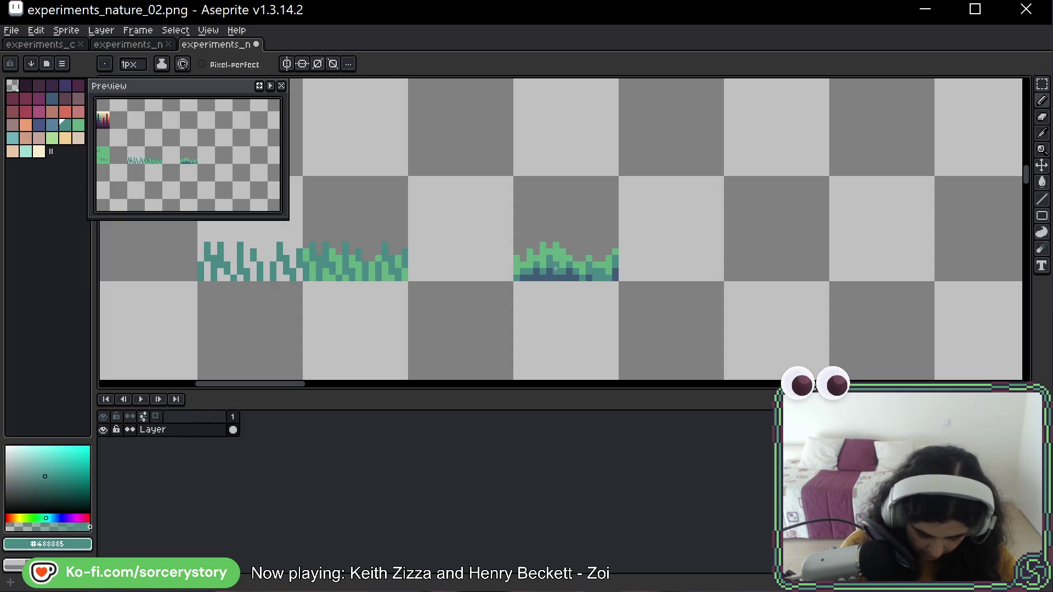
pyautogui.press('m')
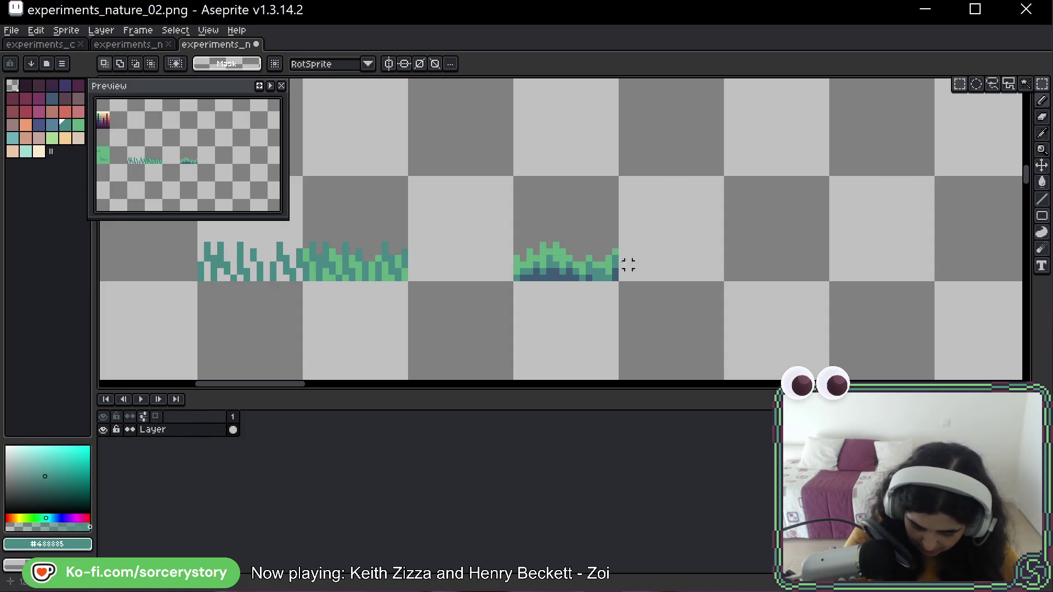
pyautogui.moveTo(625, 265)
pyautogui.mouseDown()
pyautogui.moveTo(562, 266)
pyautogui.moveTo(667, 266)
pyautogui.mouseUp()
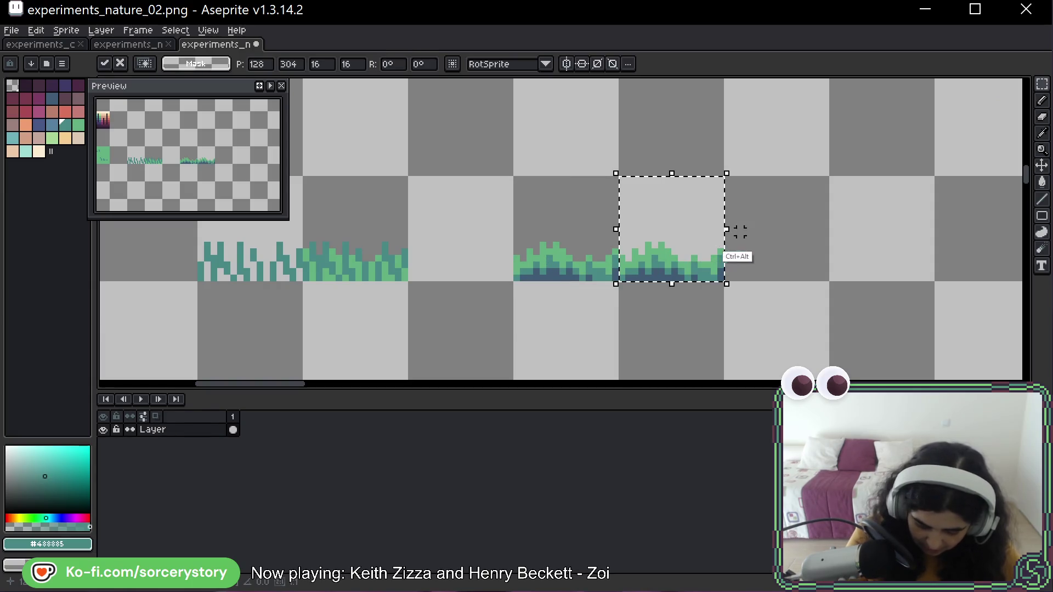
pyautogui.press('b')
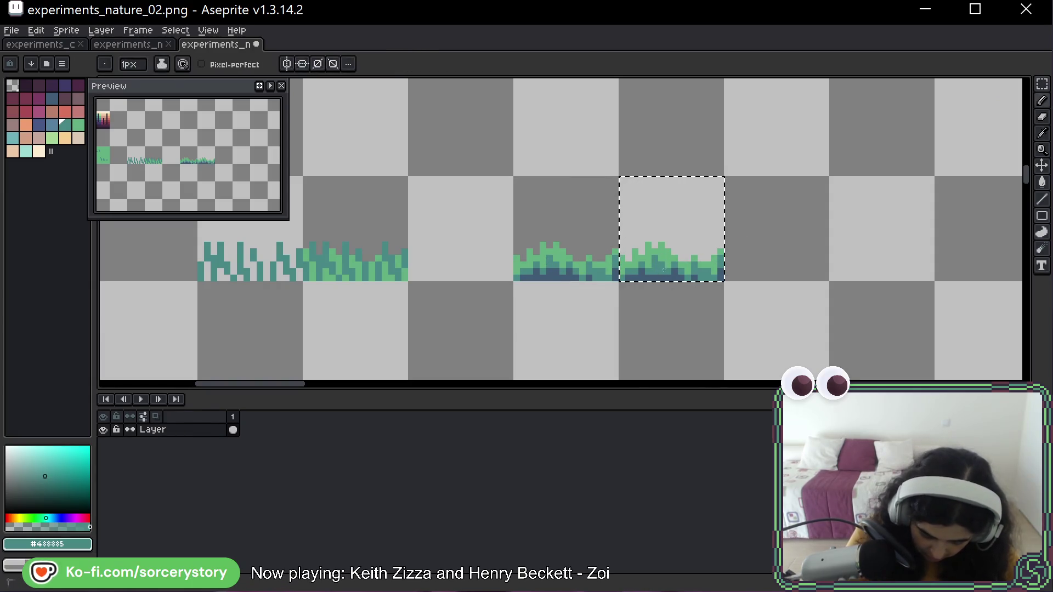
pyautogui.moveTo(643, 269)
pyautogui.mouseDown()
pyautogui.moveTo(659, 272)
pyautogui.moveTo(639, 277)
pyautogui.moveTo(689, 273)
pyautogui.mouseUp()
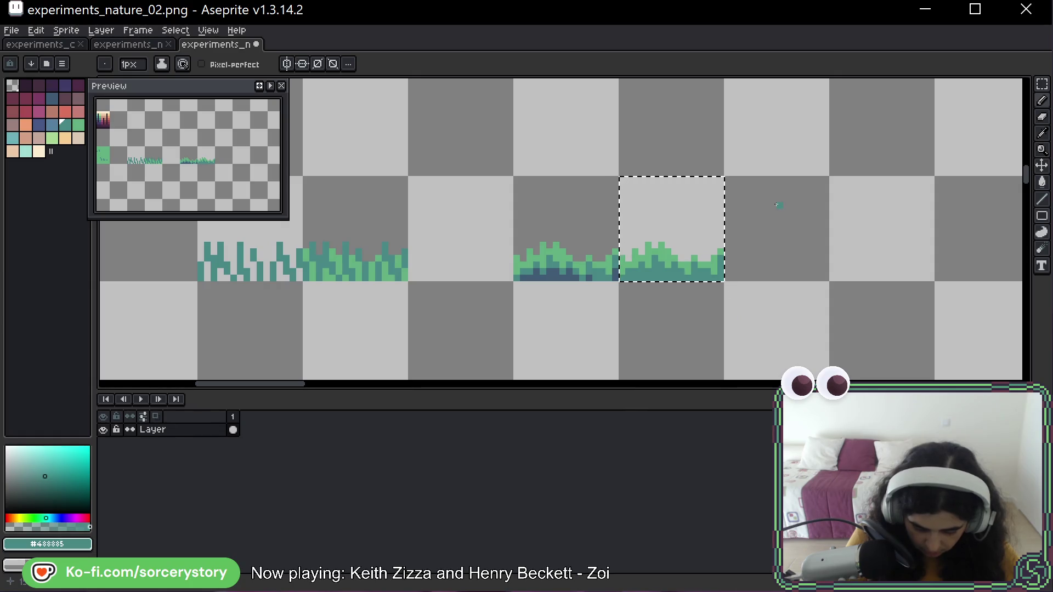
pyautogui.hotkey('ctrl', 'd')
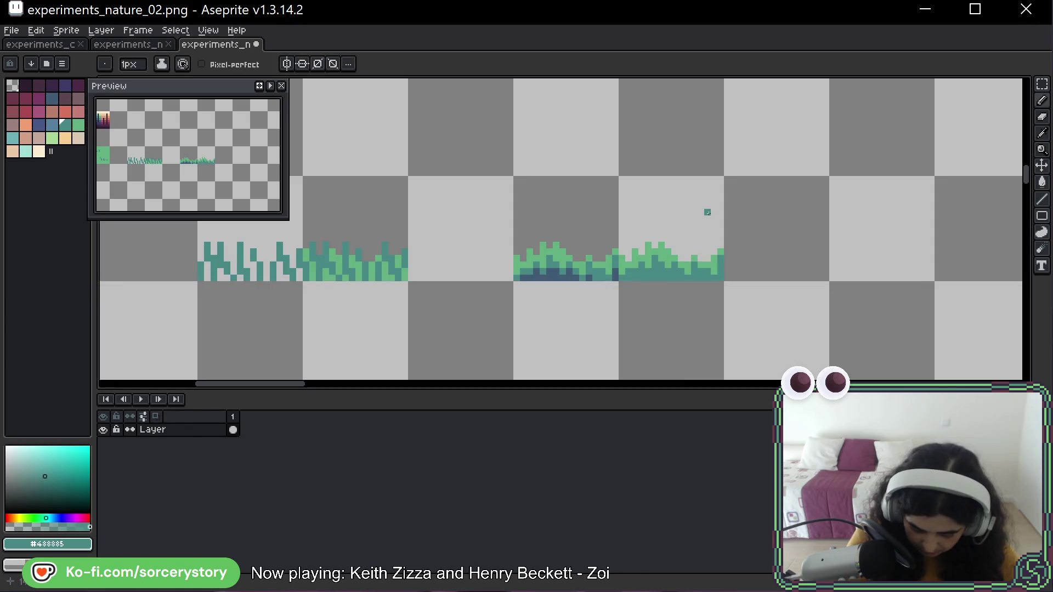
# Eyedrop the navy from the original clump's base and add it along the copy's base
pyautogui.keyDown('alt'); pyautogui.click(557, 275); pyautogui.keyUp('alt')
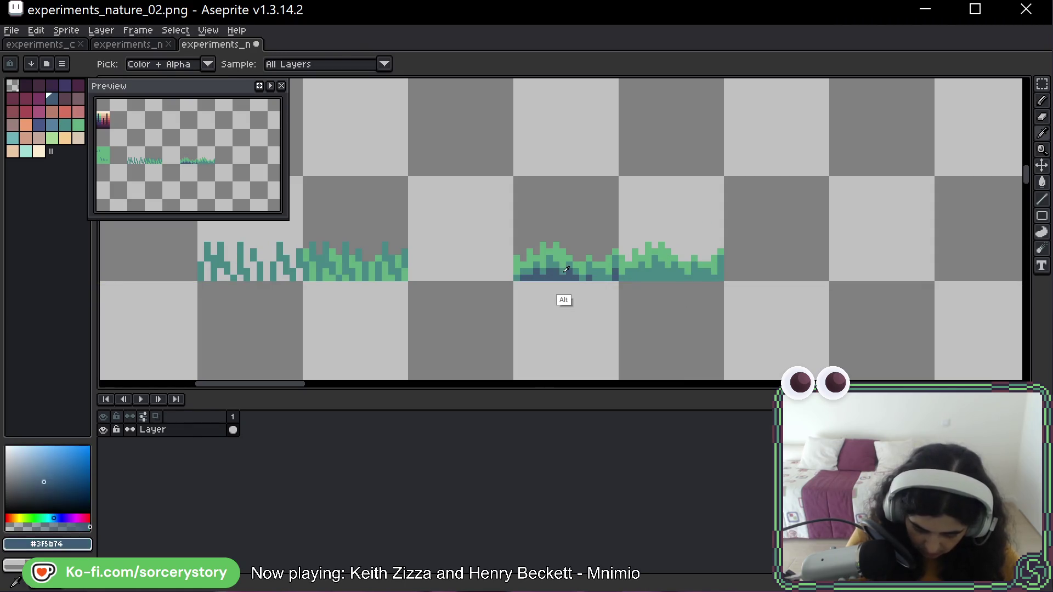
pyautogui.click(659, 277)
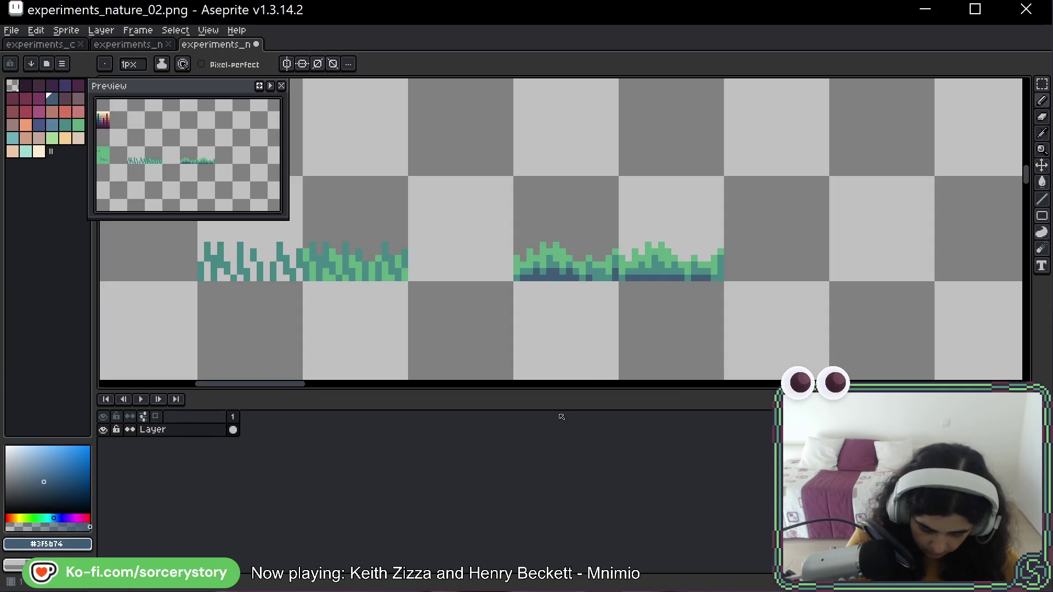
pyautogui.press('ctrl')
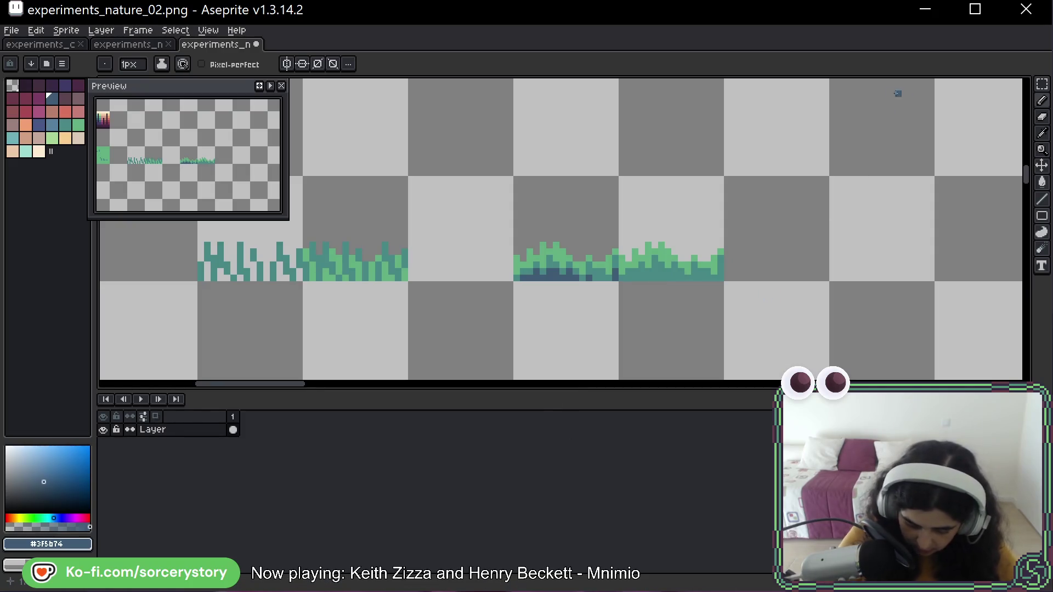
pyautogui.moveTo(872, 126)
pyautogui.mouseDown()
pyautogui.moveTo(825, 205)
pyautogui.moveTo(757, 199)
pyautogui.mouseUp()
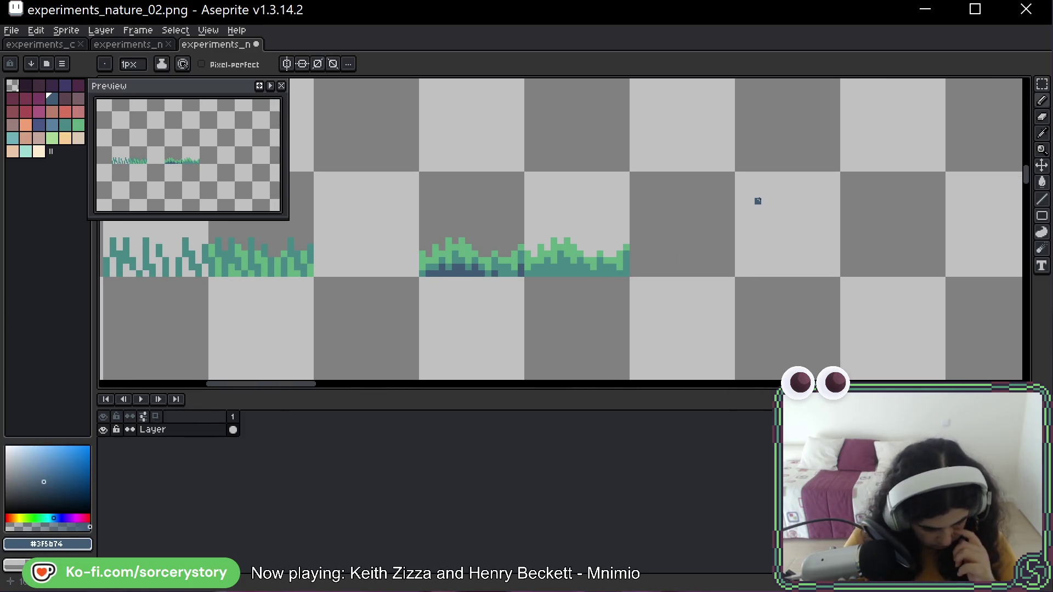
# Save experiments_nature_02.png with Ctrl+S and reposition the canvas view
pyautogui.hotkey('ctrl', 's')
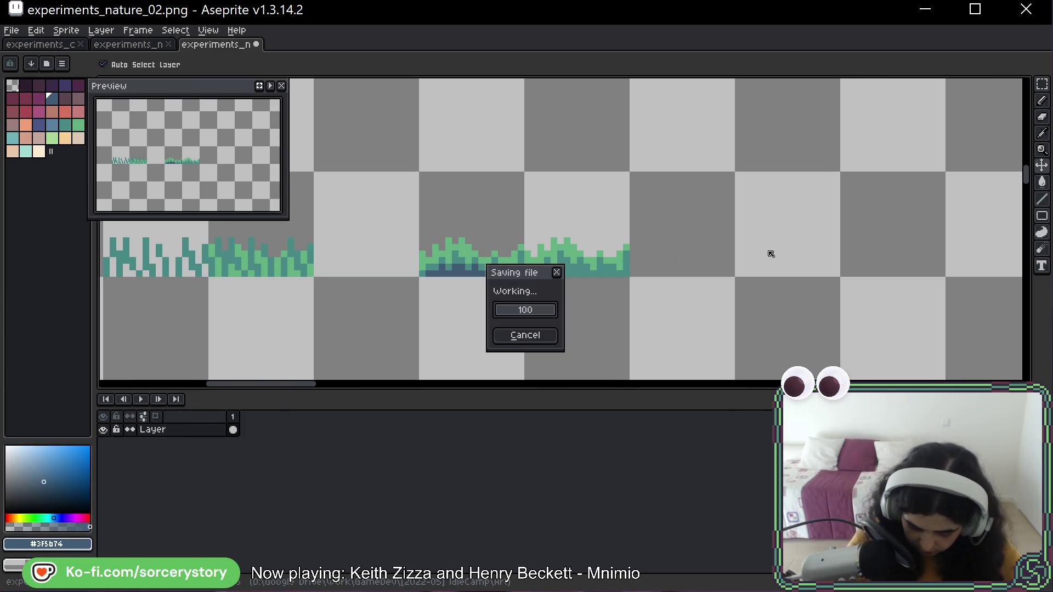
pyautogui.moveTo(724, 207); pyautogui.dragTo(714, 251)
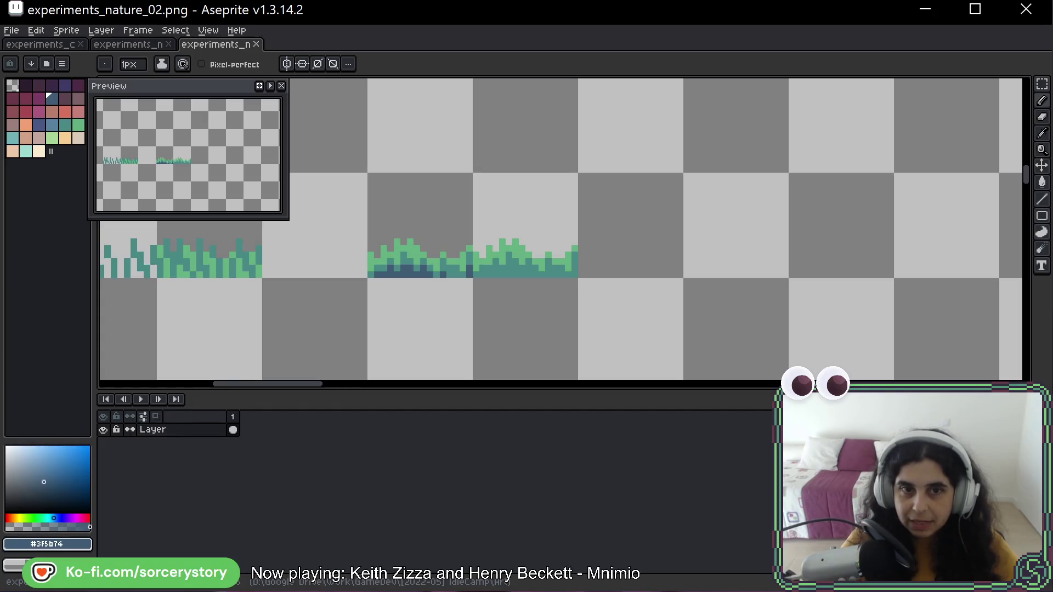
pyautogui.hotkey('alt', 'Tab')
pyautogui.moveTo(670, 202); pyautogui.dragTo(653, 79)
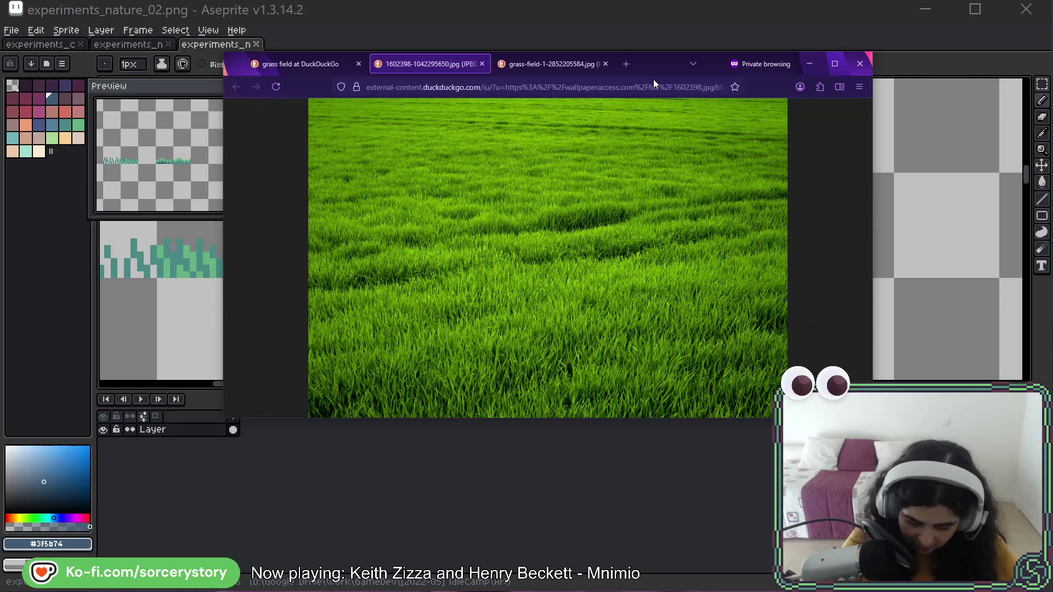
pyautogui.moveTo(652, 79)
pyautogui.mouseDown()
pyautogui.moveTo(203, 104)
pyautogui.moveTo(562, 55)
pyautogui.mouseUp()
pyautogui.hotkey('alt', 'Tab')
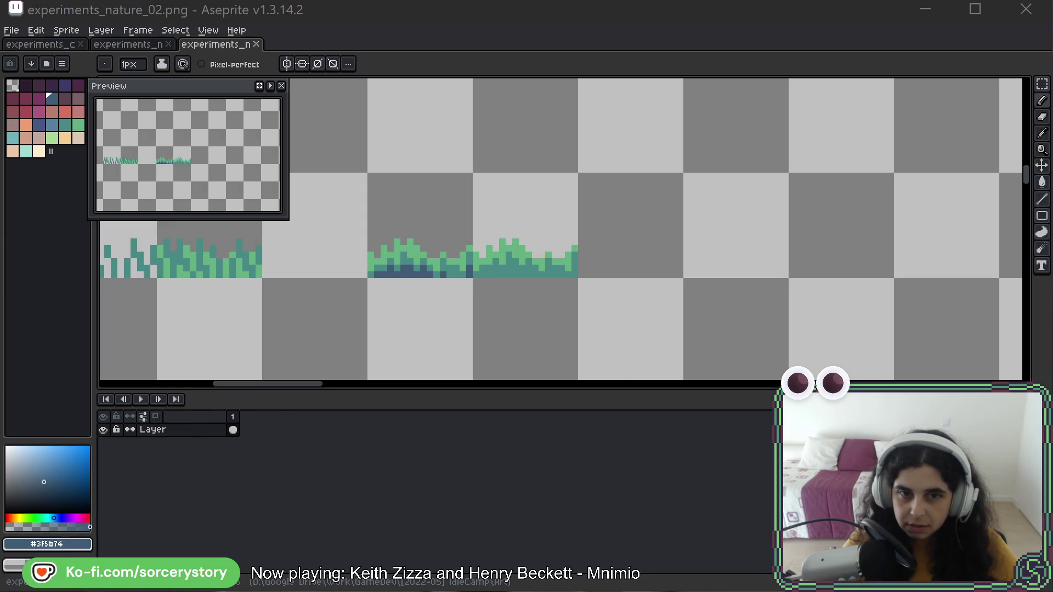
pyautogui.hotkey('alt', 'Tab')
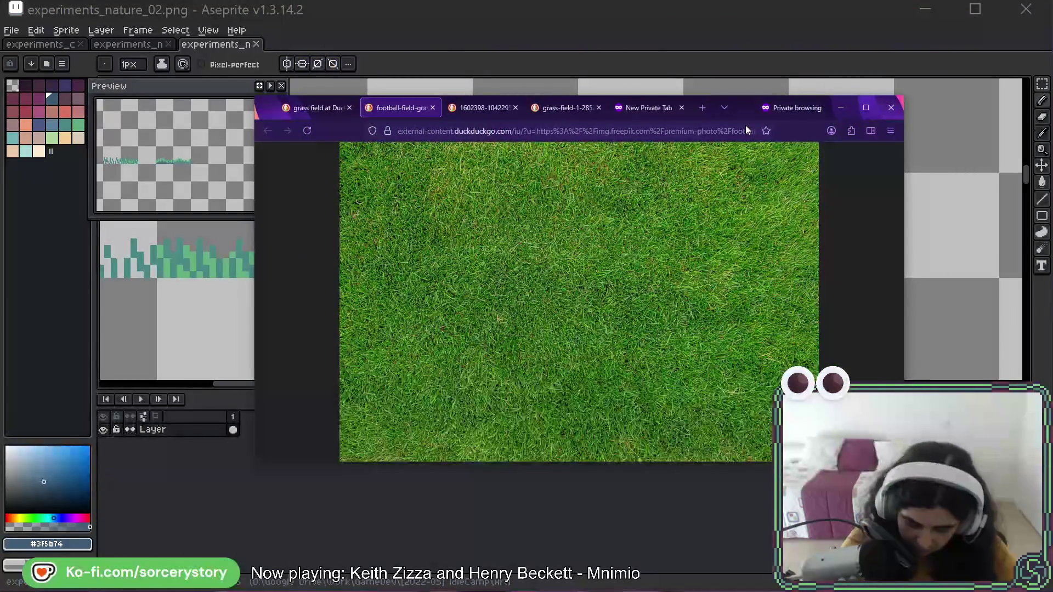
pyautogui.hotkey('alt', 'Tab')
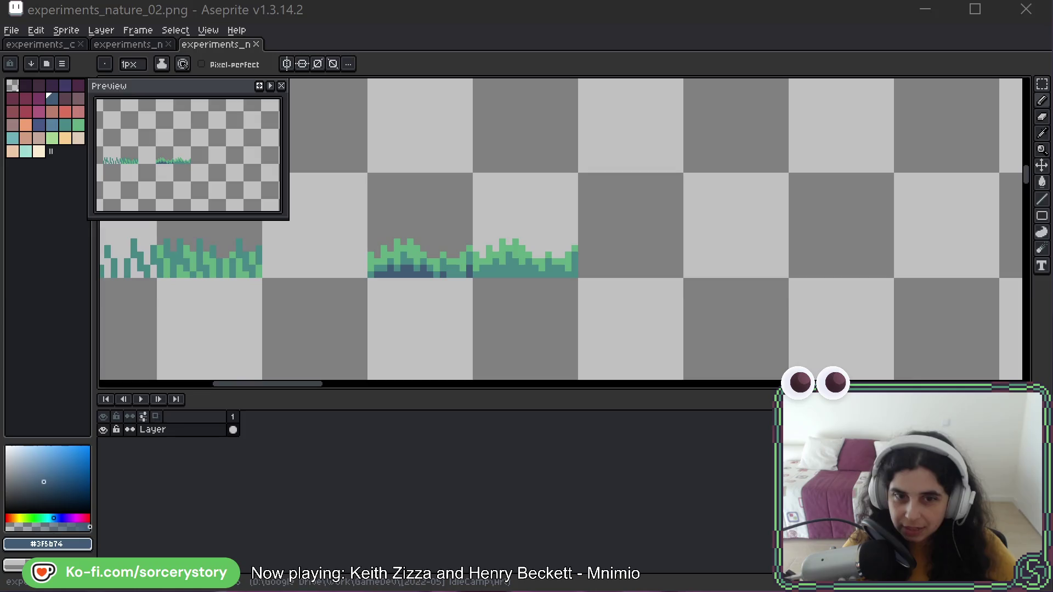
pyautogui.hotkey('alt', 'Tab')
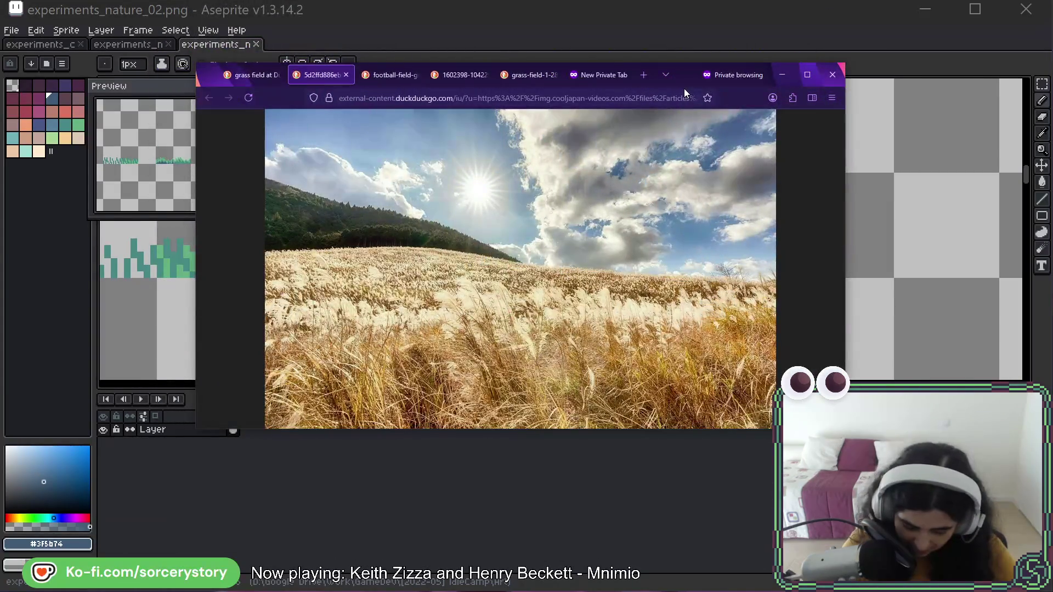
pyautogui.hotkey('alt', 'Tab')
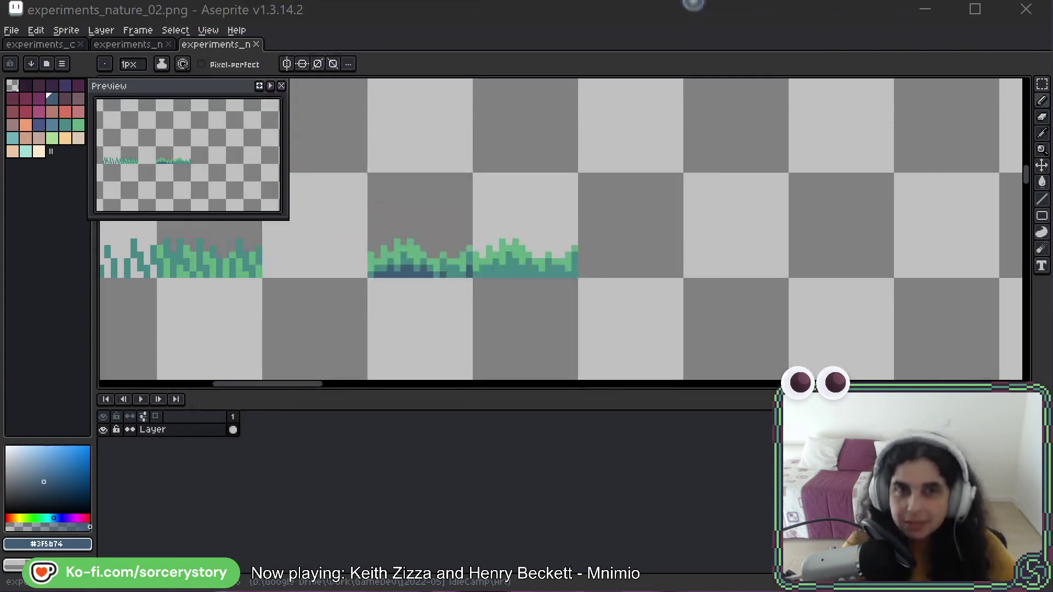
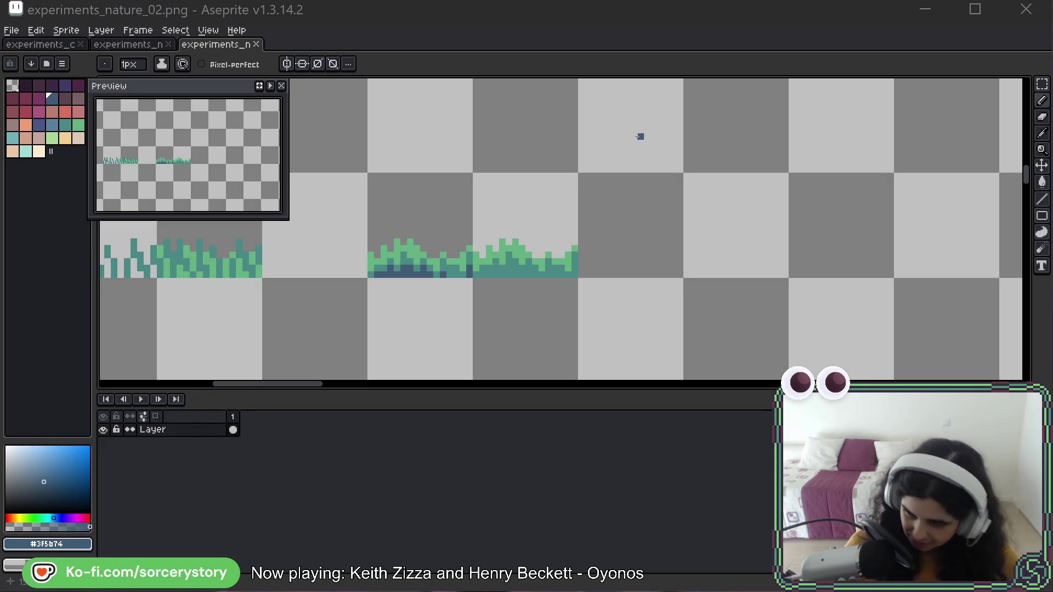
# Select one 16x16 grass tile on the bottom row with the Rectangular Marquee
pyautogui.click(706, 97)
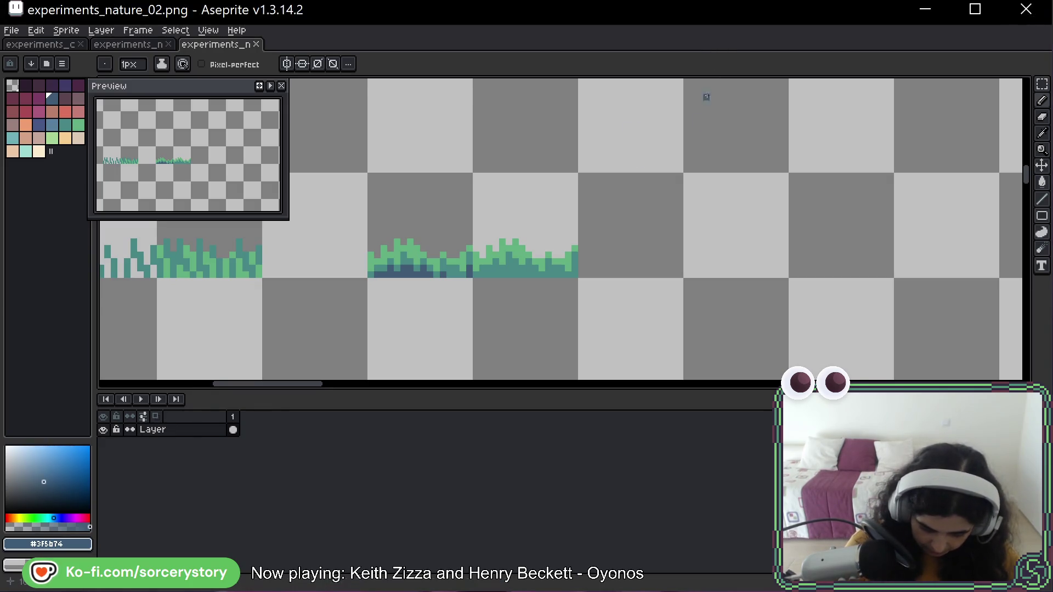
pyautogui.moveTo(706, 97)
pyautogui.mouseDown()
pyautogui.moveTo(670, 160)
pyautogui.moveTo(613, 166)
pyautogui.moveTo(672, 165)
pyautogui.moveTo(685, 142)
pyautogui.mouseUp()
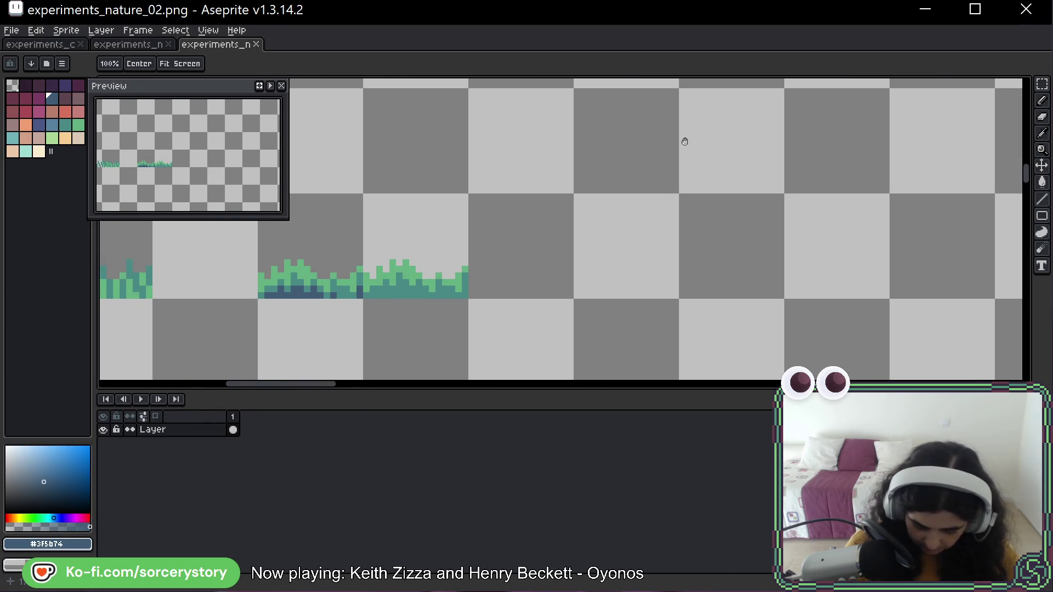
pyautogui.moveTo(684, 228); pyautogui.dragTo(635, 223)
pyautogui.press('m')
pyautogui.moveTo(317, 188)
pyautogui.mouseDown()
pyautogui.moveTo(421, 295)
pyautogui.moveTo(500, 266)
pyautogui.moveTo(594, 266)
pyautogui.mouseUp()
pyautogui.hotkey('ctrl', 'd')
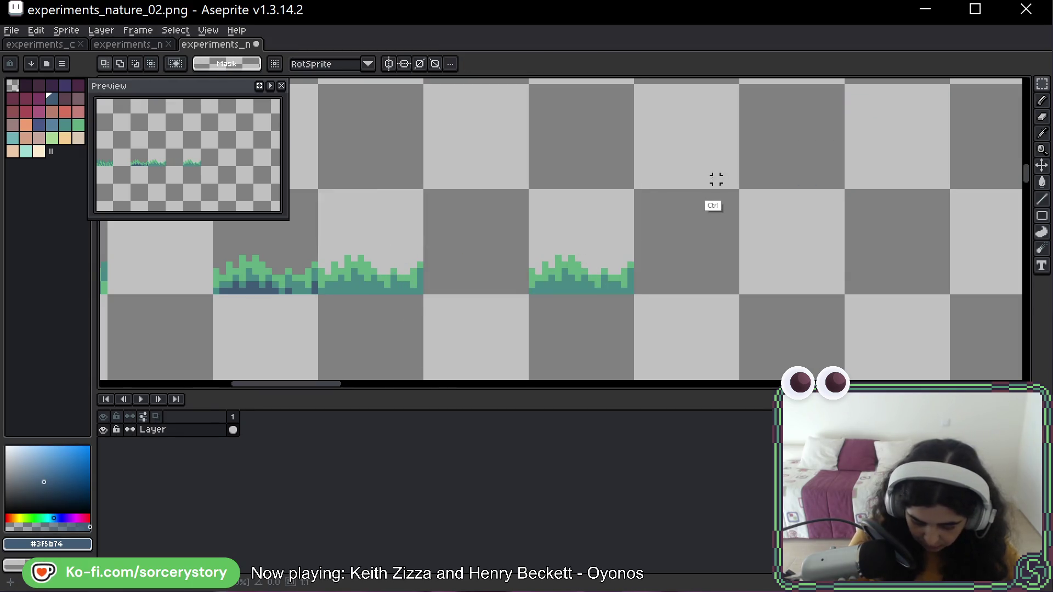
# Place a copy of the grass tile one row up
pyautogui.moveTo(707, 230); pyautogui.dragTo(635, 223)
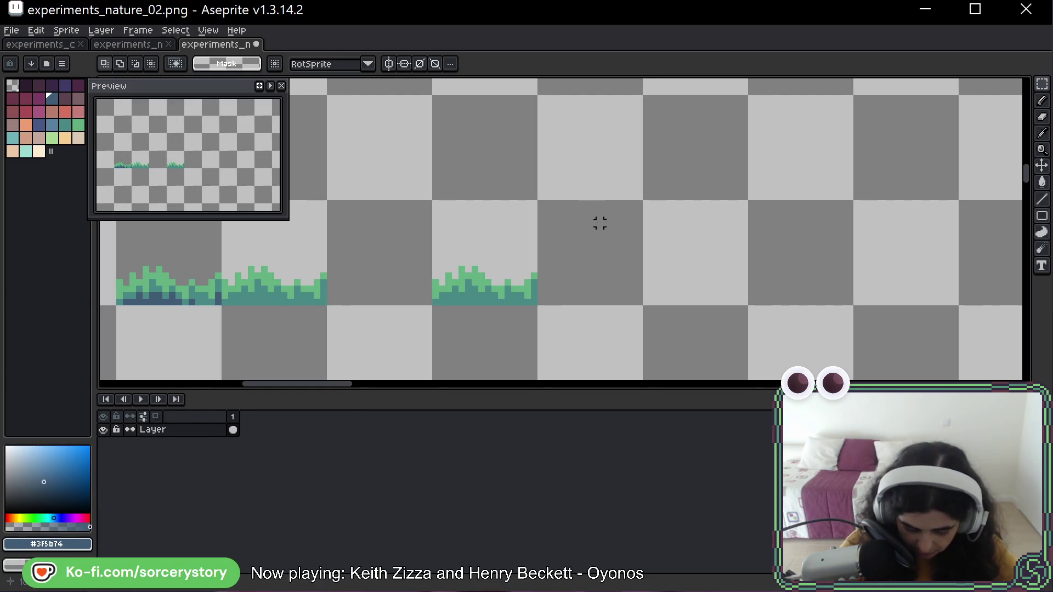
pyautogui.moveTo(578, 230); pyautogui.dragTo(622, 234)
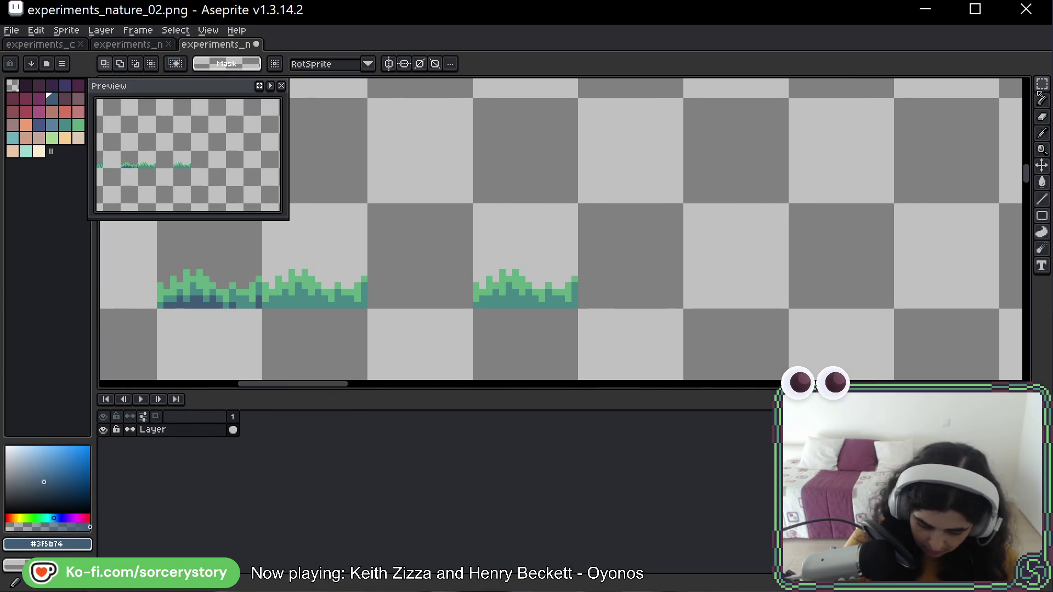
pyautogui.moveTo(477, 207)
pyautogui.mouseDown()
pyautogui.moveTo(574, 303)
pyautogui.moveTo(755, 286)
pyautogui.moveTo(755, 189)
pyautogui.mouseUp()
pyautogui.click(545, 290)
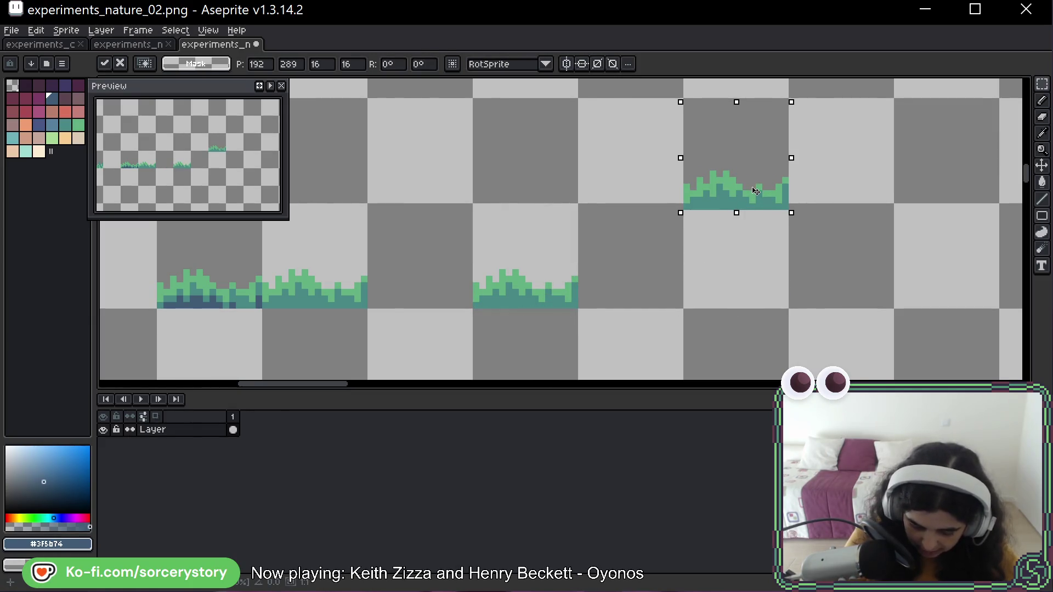
pyautogui.moveTo(874, 164); pyautogui.dragTo(782, 191)
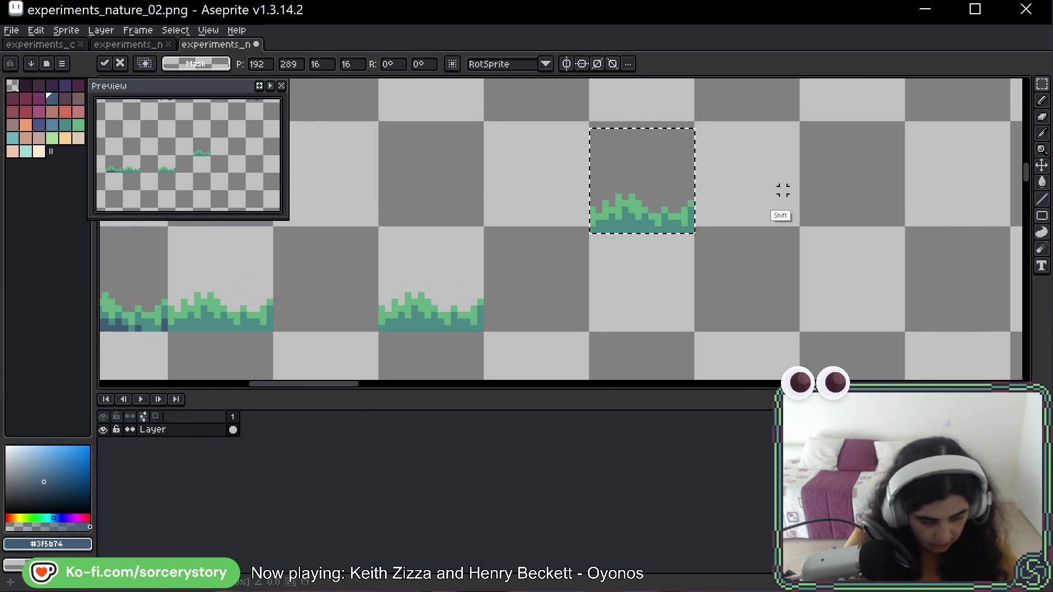
# Copy another grass tile directly below the raised one and commit it
pyautogui.hotkey('ctrl', 'd')
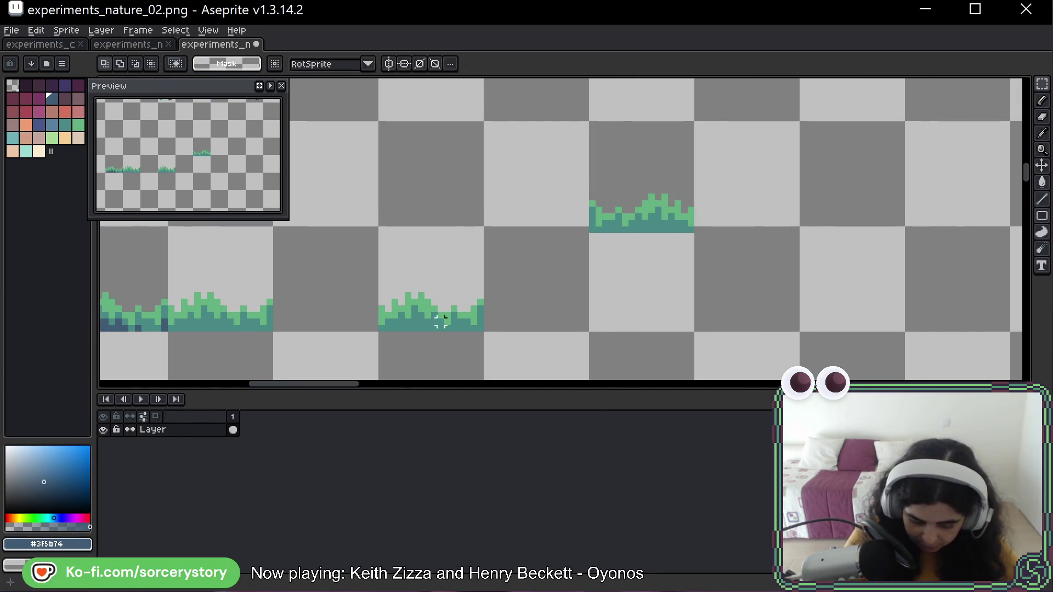
pyautogui.moveTo(441, 321); pyautogui.dragTo(682, 291)
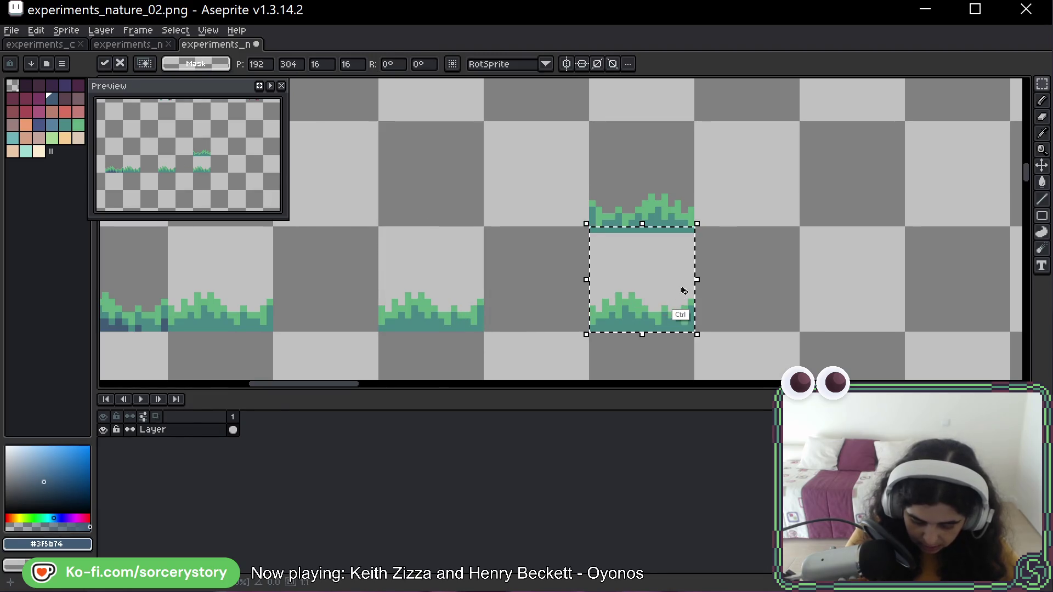
pyautogui.hotkey('ctrl', 'd')
pyautogui.moveTo(789, 252); pyautogui.dragTo(705, 250)
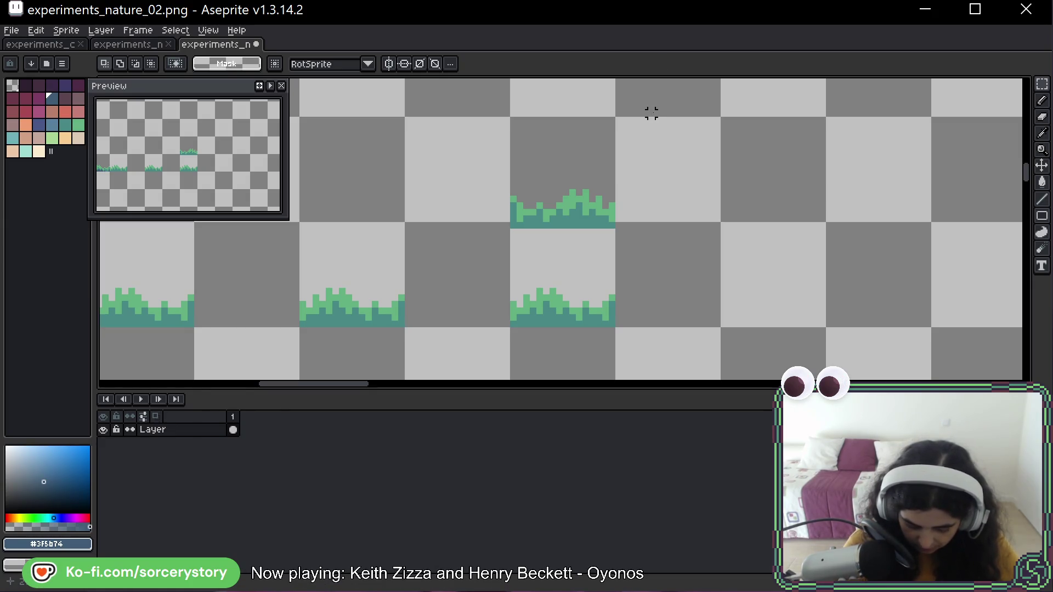
# Pencil a light-green outline joining the raised grass tile to the one below
pyautogui.press('b')
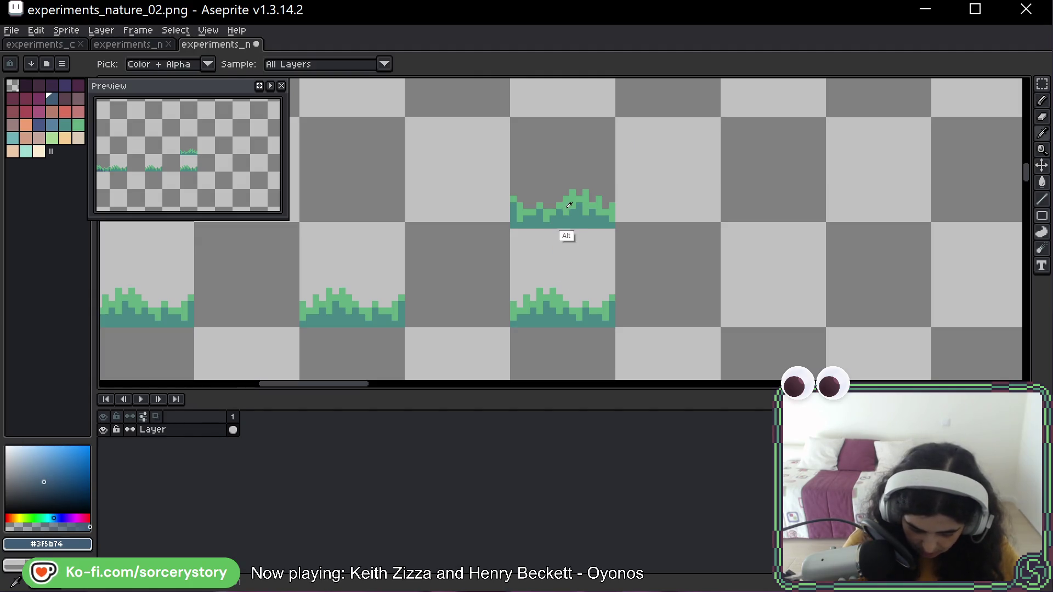
pyautogui.keyDown('alt'); pyautogui.click(568, 226); pyautogui.keyUp('alt')
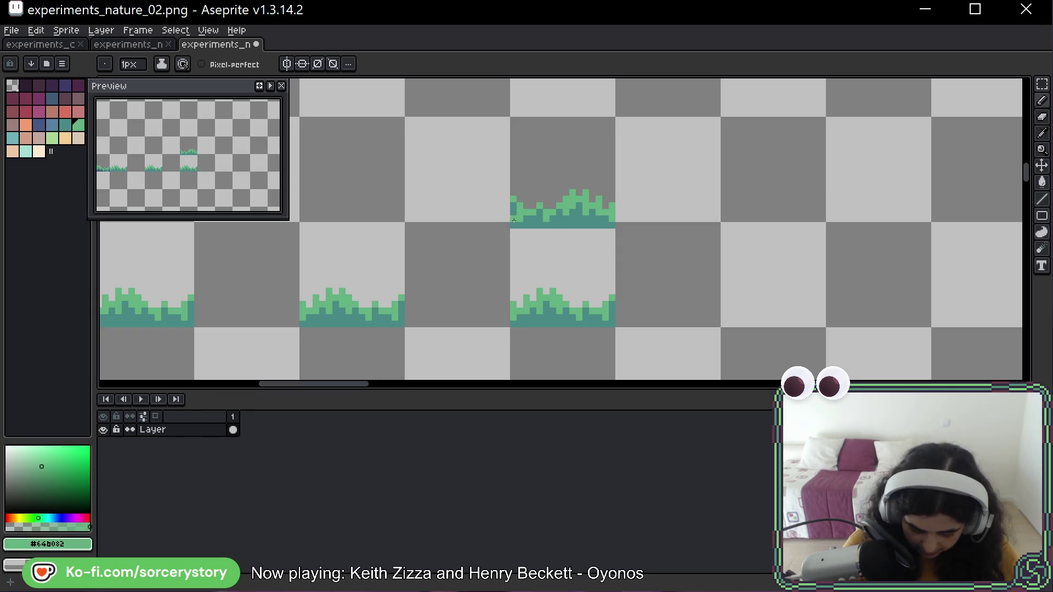
pyautogui.moveTo(511, 225)
pyautogui.mouseDown()
pyautogui.moveTo(613, 226)
pyautogui.moveTo(612, 286)
pyautogui.moveTo(593, 296)
pyautogui.mouseUp()
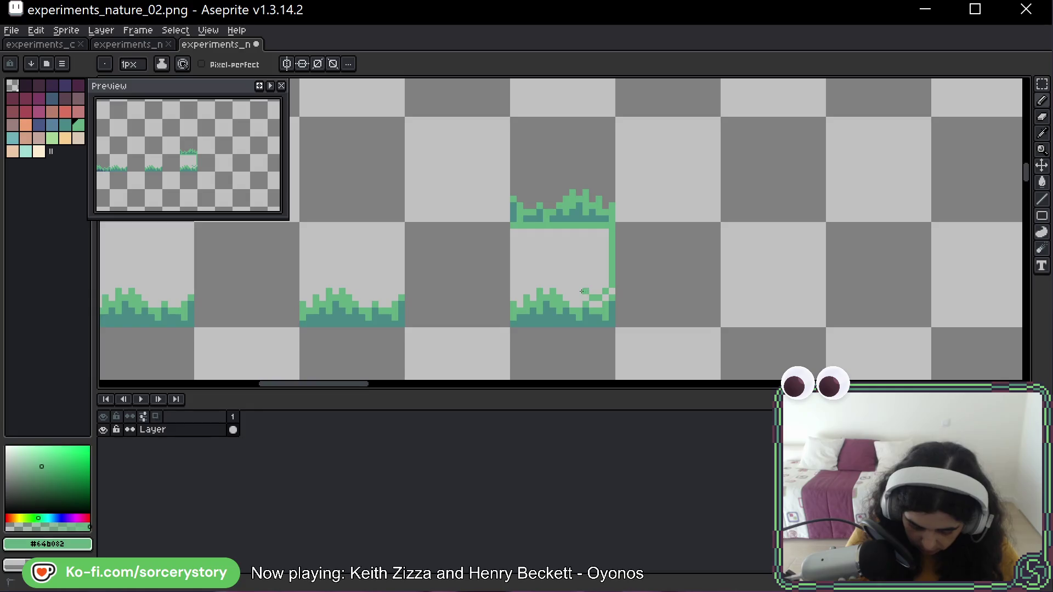
pyautogui.click(571, 291)
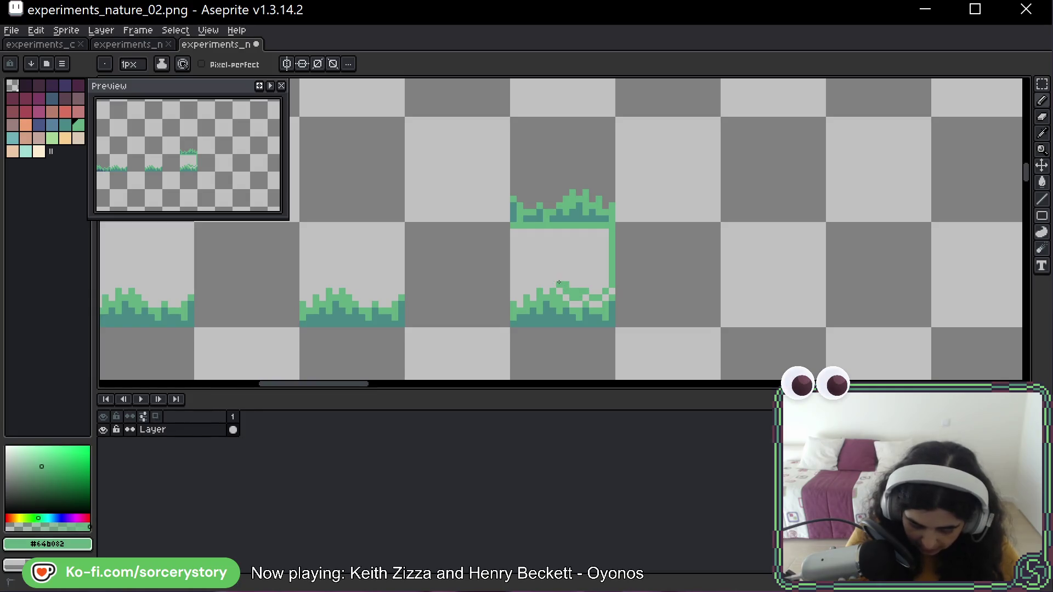
pyautogui.moveTo(547, 283)
pyautogui.mouseDown()
pyautogui.moveTo(521, 285)
pyautogui.moveTo(513, 227)
pyautogui.mouseUp()
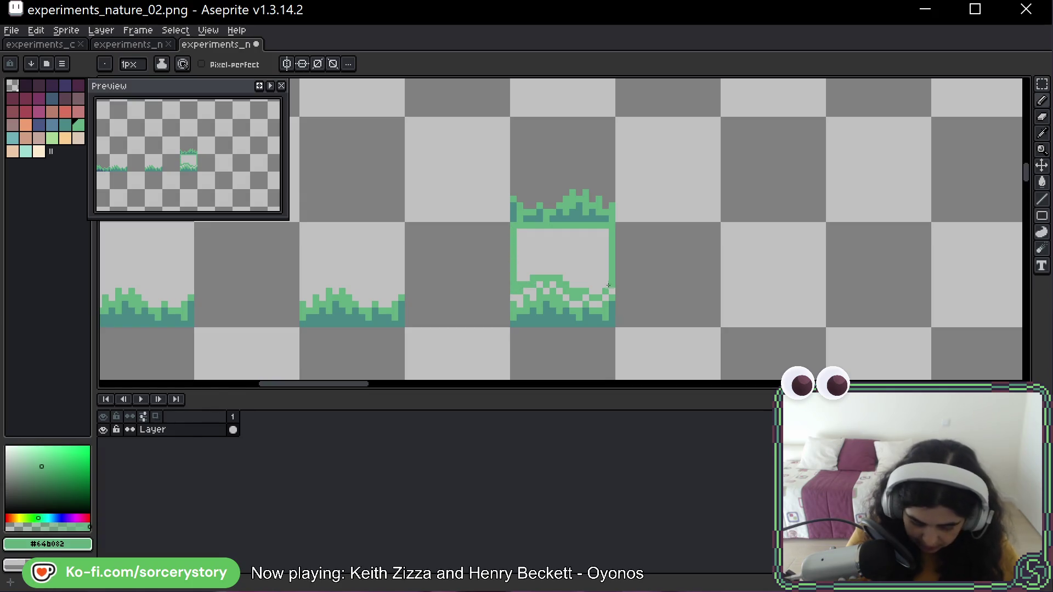
pyautogui.moveTo(570, 272)
pyautogui.mouseDown()
pyautogui.moveTo(559, 247)
pyautogui.moveTo(523, 233)
pyautogui.moveTo(511, 240)
pyautogui.mouseUp()
pyautogui.hotkey('ctrl', 'z')
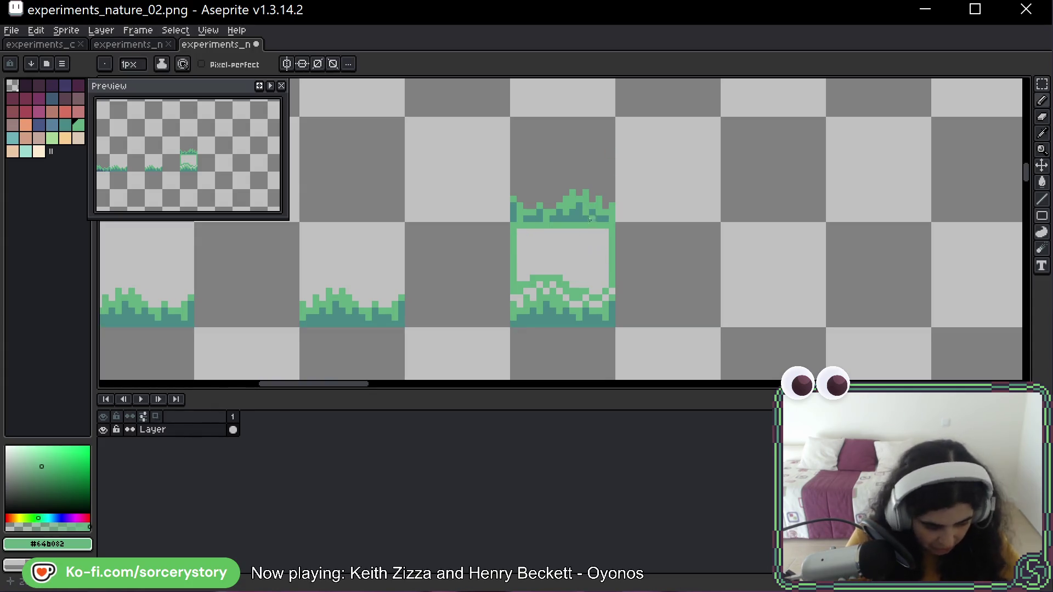
# Flood-fill the outlined box interior with light green
pyautogui.press('g')
pyautogui.click(582, 273)
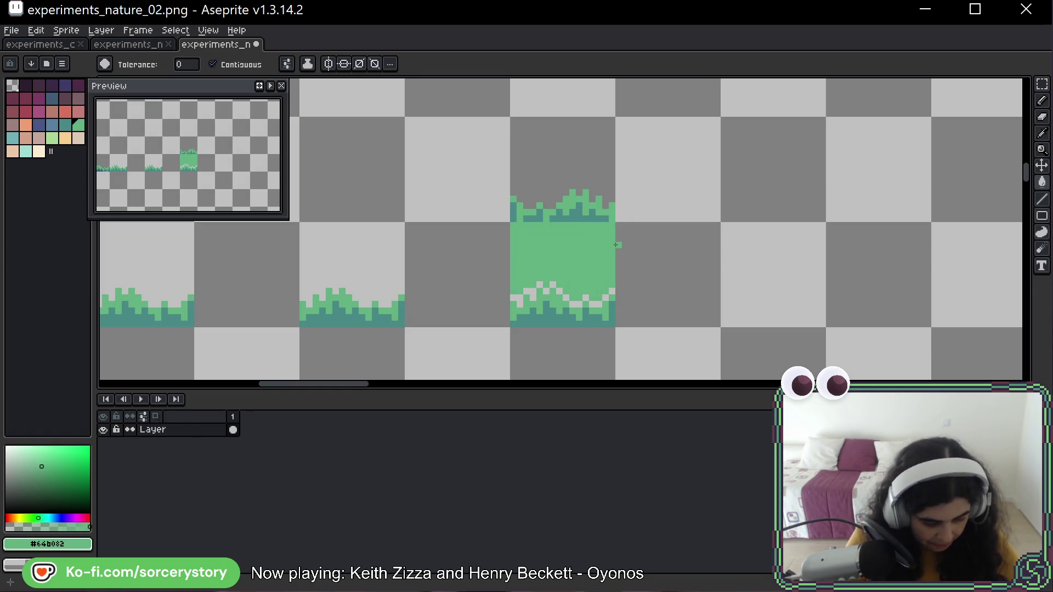
pyautogui.press('b')
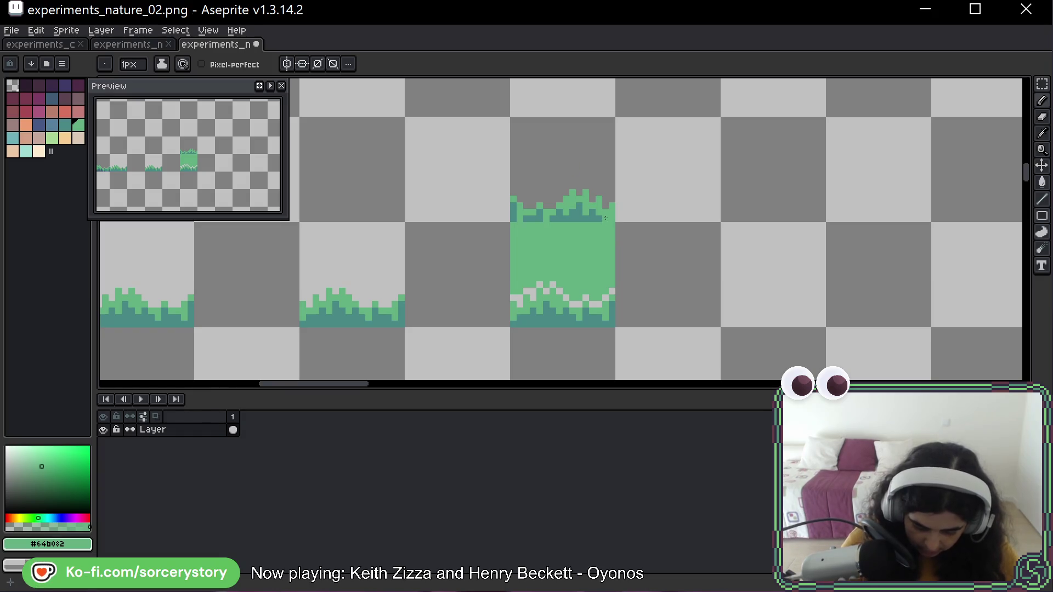
# Repaint the tall tile's dark top pixels light green and fill its bottom-edge gaps dark teal
pyautogui.moveTo(578, 206)
pyautogui.mouseDown()
pyautogui.moveTo(595, 218)
pyautogui.moveTo(514, 210)
pyautogui.mouseUp()
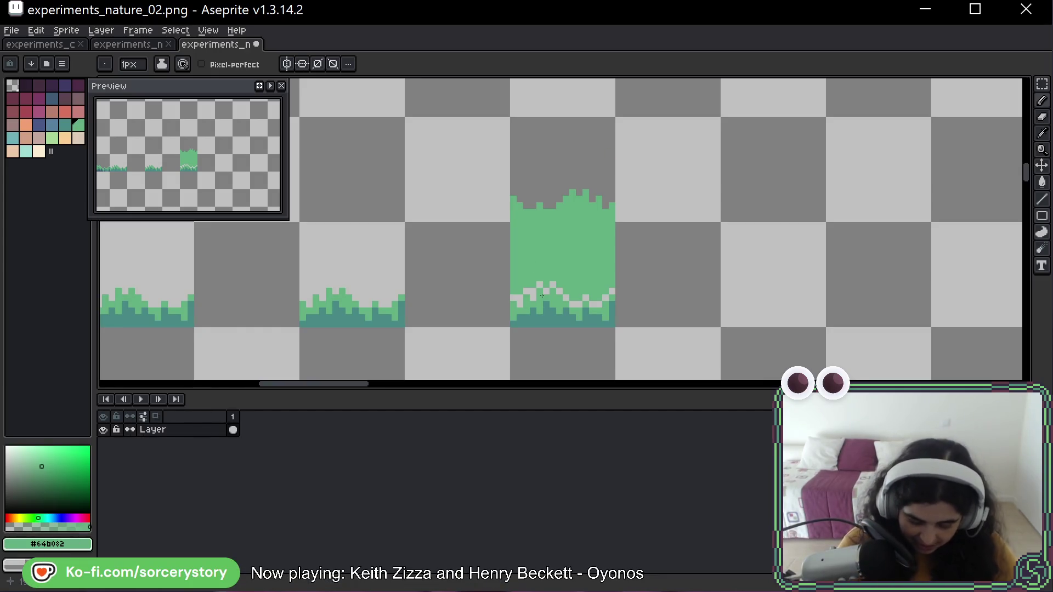
pyautogui.keyDown('alt'); pyautogui.click(545, 326); pyautogui.keyUp('alt')
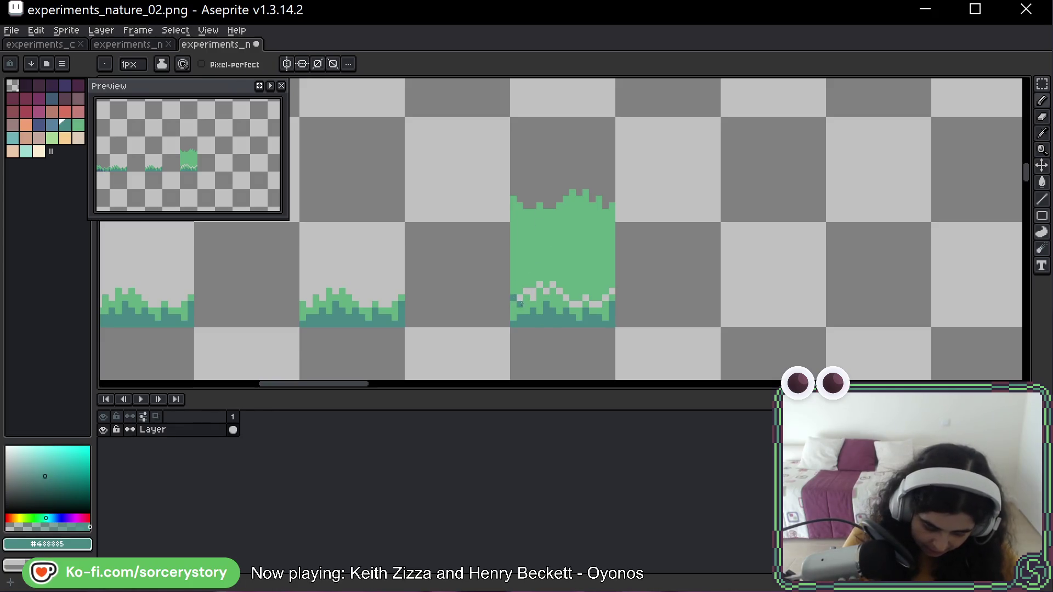
pyautogui.click(531, 291)
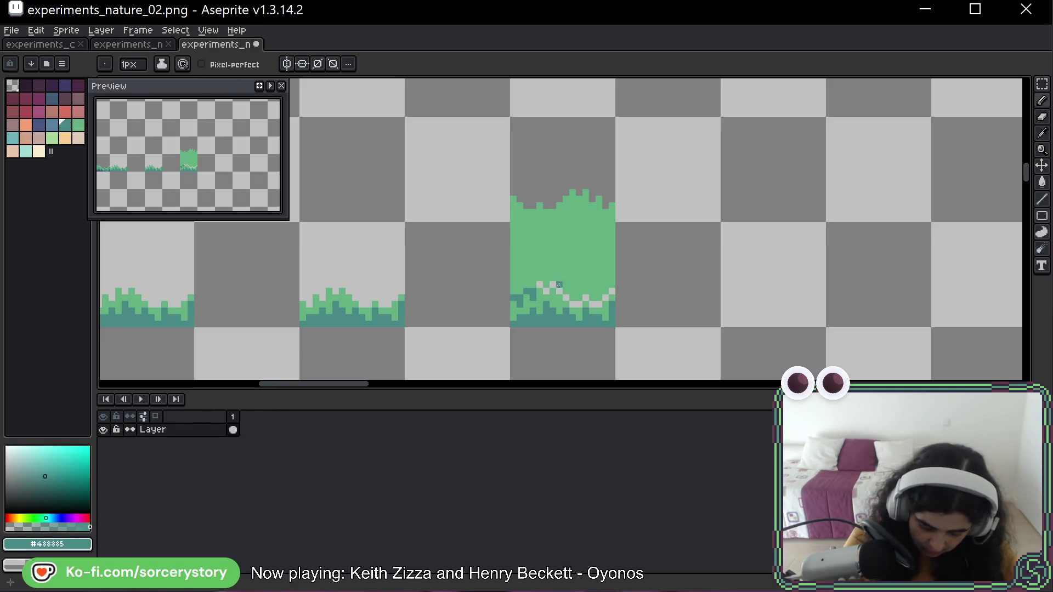
pyautogui.click(540, 284)
pyautogui.click(552, 284)
pyautogui.click(565, 294)
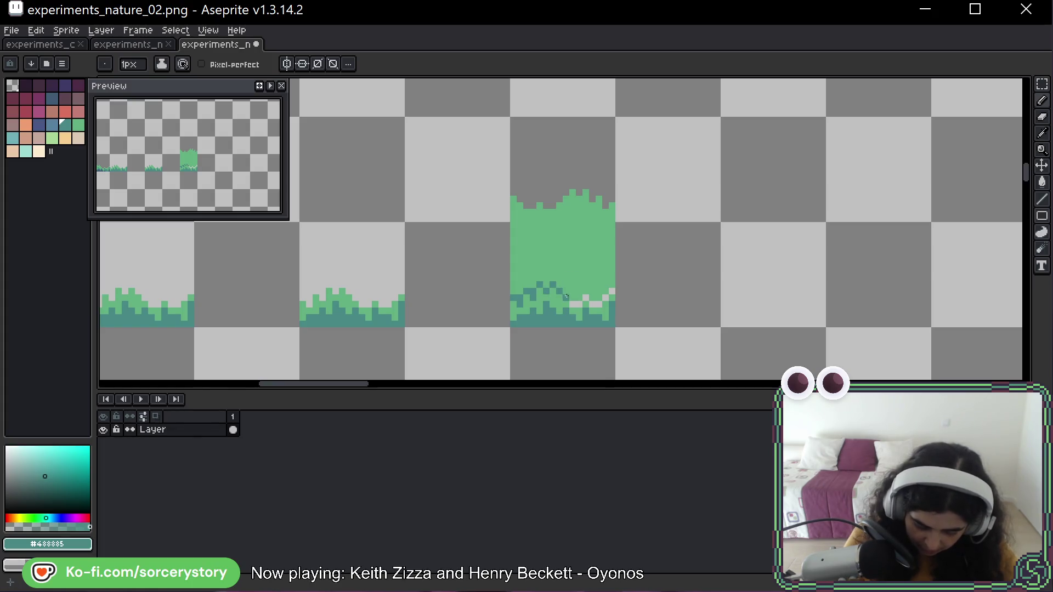
pyautogui.click(582, 299)
pyautogui.click(575, 304)
pyautogui.click(588, 297)
pyautogui.click(596, 302)
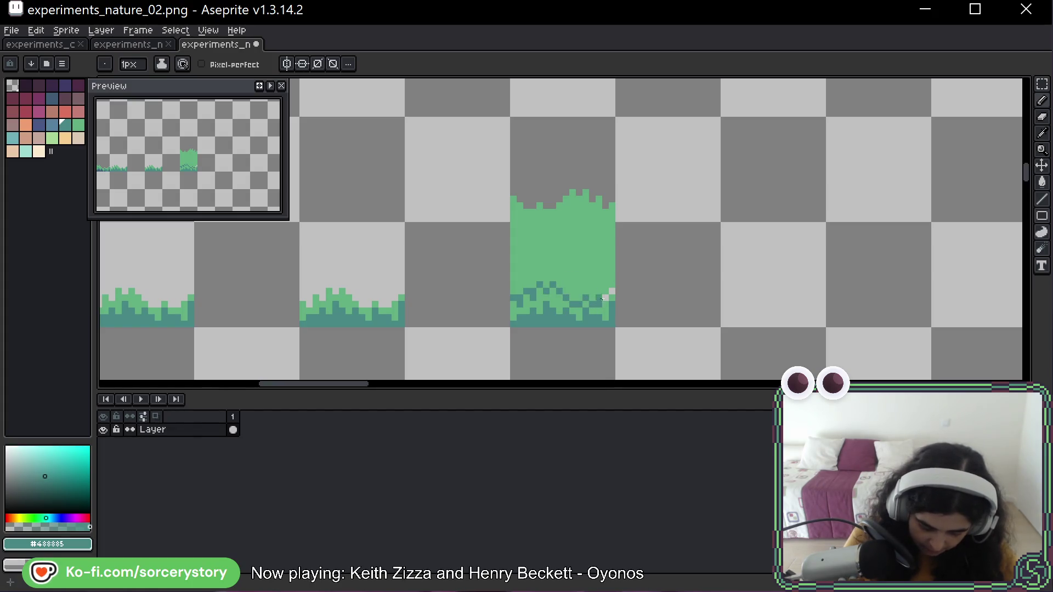
pyautogui.click(601, 298)
pyautogui.click(611, 292)
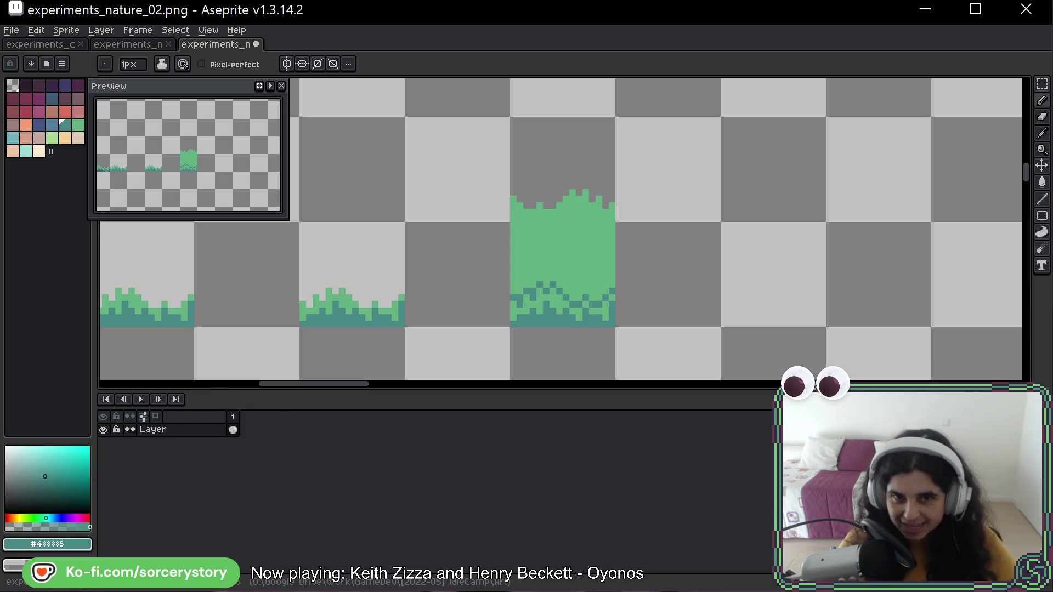
pyautogui.hotkey('alt', 'Tab')
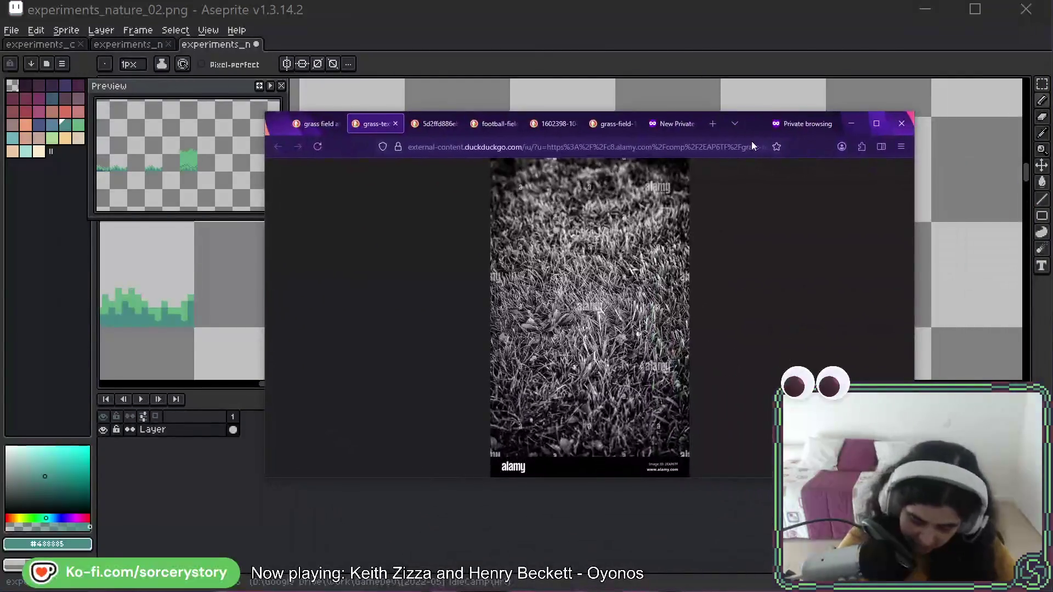
pyautogui.press('super+Down')
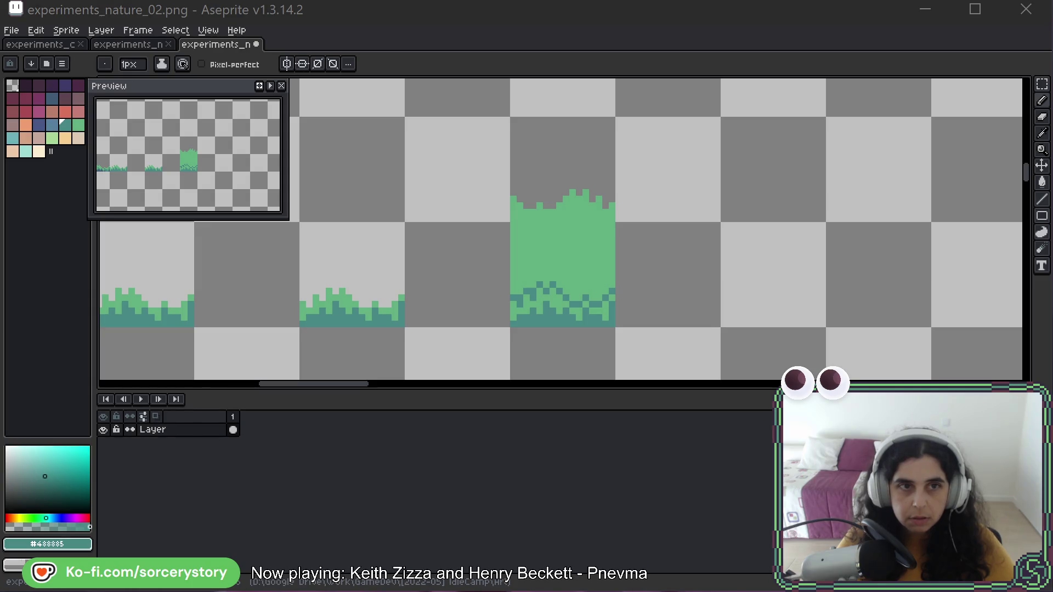
# Resize the BeeRef grass reference board and park it on the left side of the screen
pyautogui.moveTo(219, 0)
pyautogui.mouseDown()
pyautogui.moveTo(264, 21)
pyautogui.moveTo(416, 203)
pyautogui.moveTo(755, 138)
pyautogui.moveTo(866, 87)
pyautogui.mouseUp()
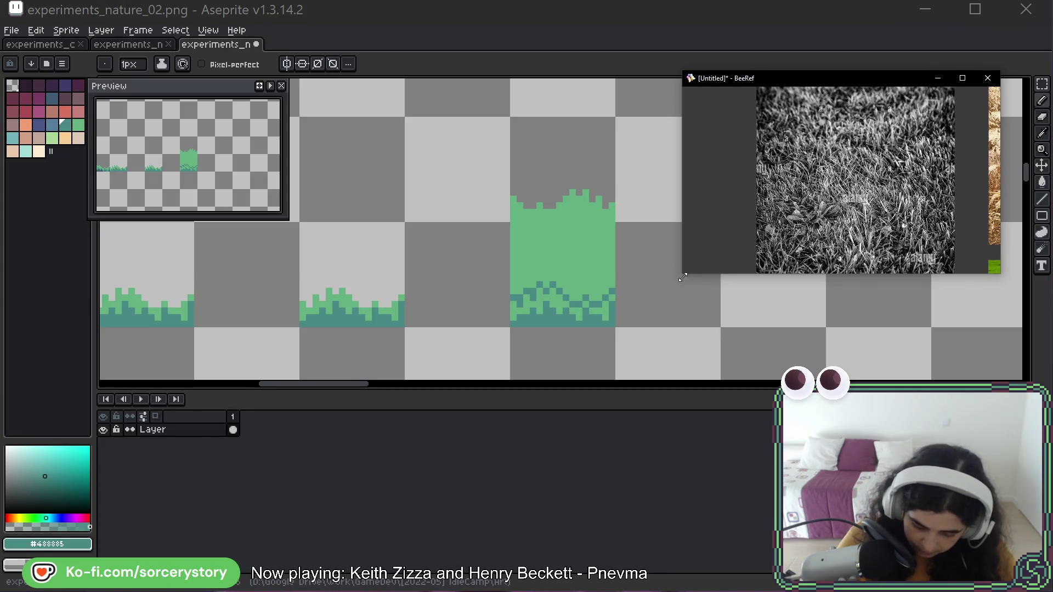
pyautogui.moveTo(682, 277)
pyautogui.mouseDown()
pyautogui.moveTo(695, 376)
pyautogui.moveTo(696, 351)
pyautogui.mouseUp()
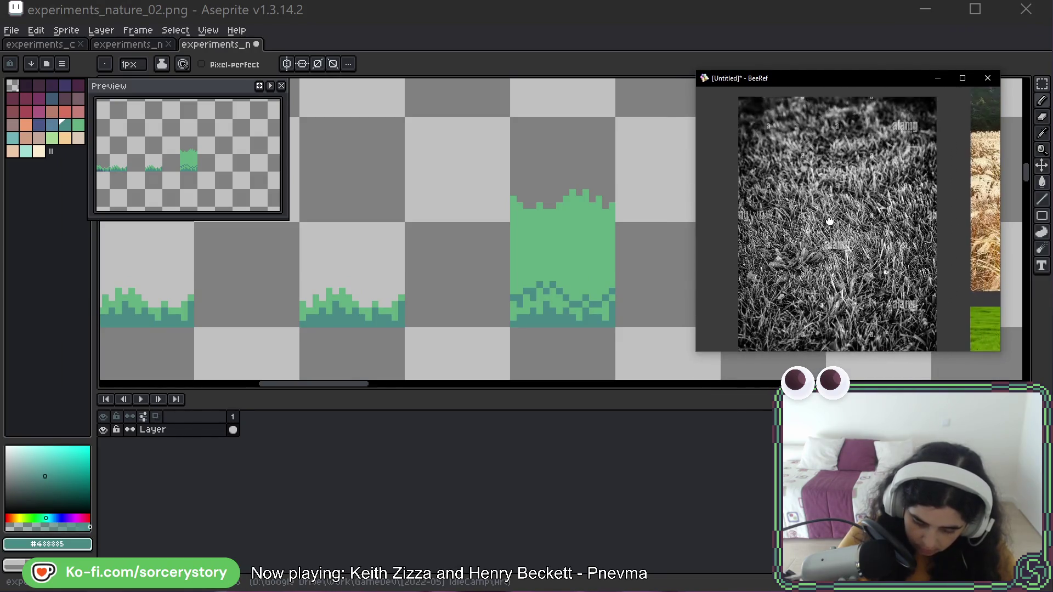
pyautogui.moveTo(829, 220); pyautogui.dragTo(838, 198)
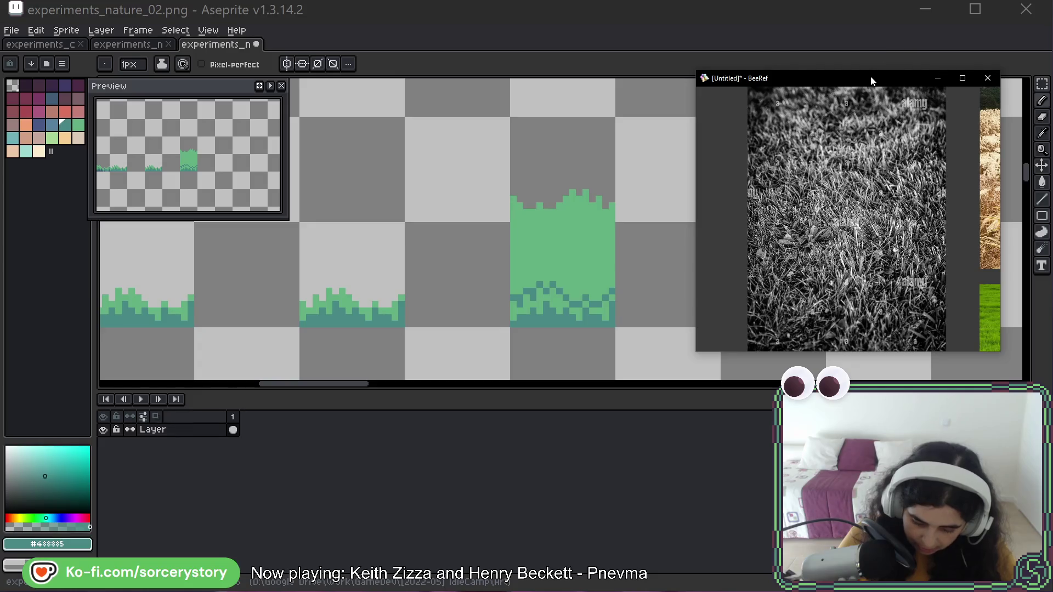
pyautogui.moveTo(870, 81)
pyautogui.mouseDown()
pyautogui.moveTo(647, 155)
pyautogui.moveTo(256, 187)
pyautogui.moveTo(237, 120)
pyautogui.mouseUp()
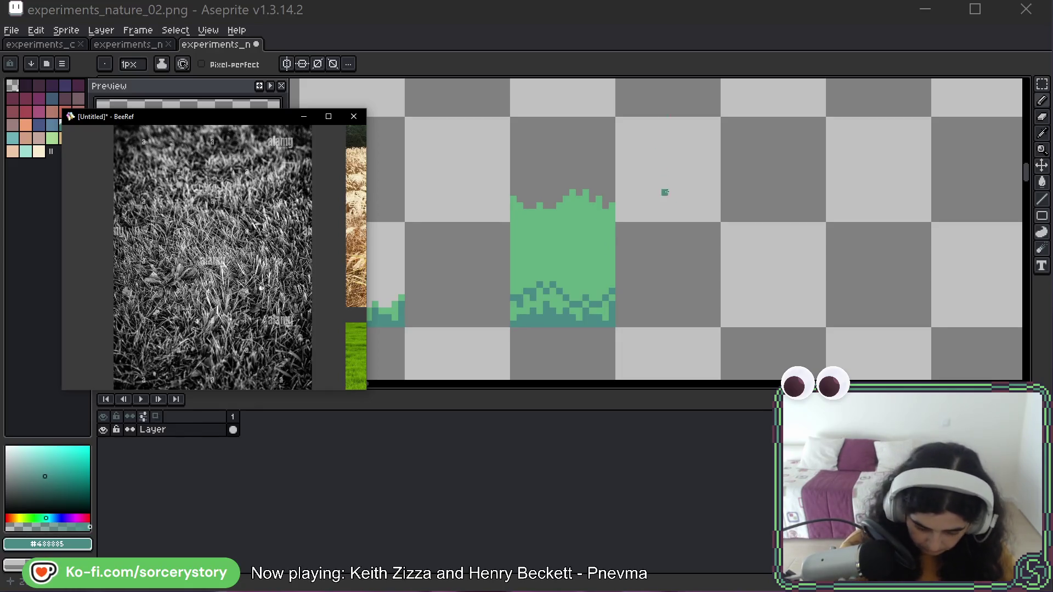
# Zoom in on the tall grass tile and dot dark teal pixels near its top
pyautogui.press('space')
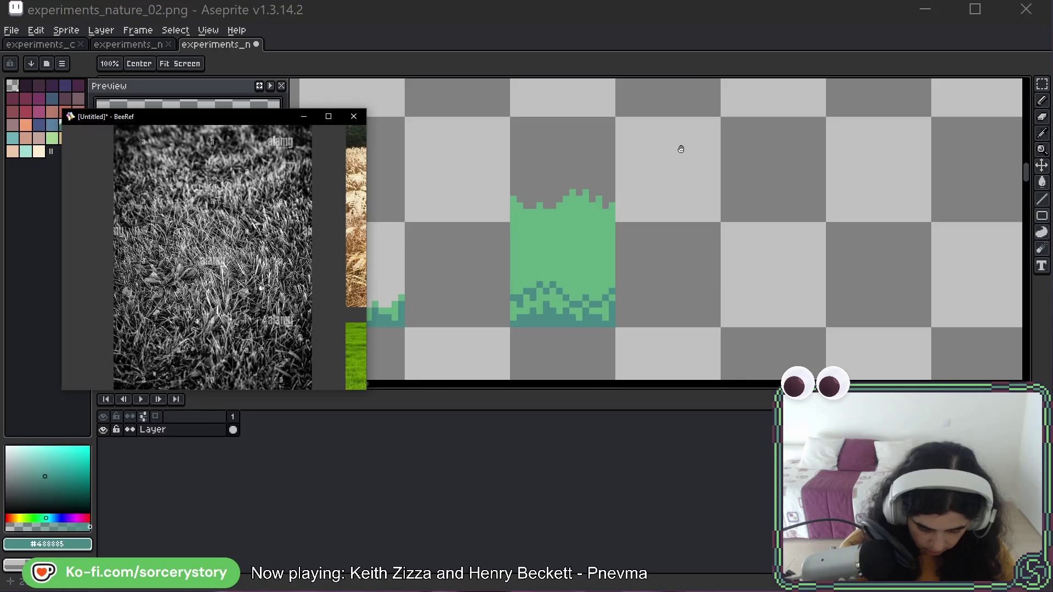
pyautogui.moveTo(682, 148)
pyautogui.mouseDown()
pyautogui.moveTo(705, 205)
pyautogui.moveTo(735, 131)
pyautogui.mouseUp()
pyautogui.scroll(1, 685, 177)
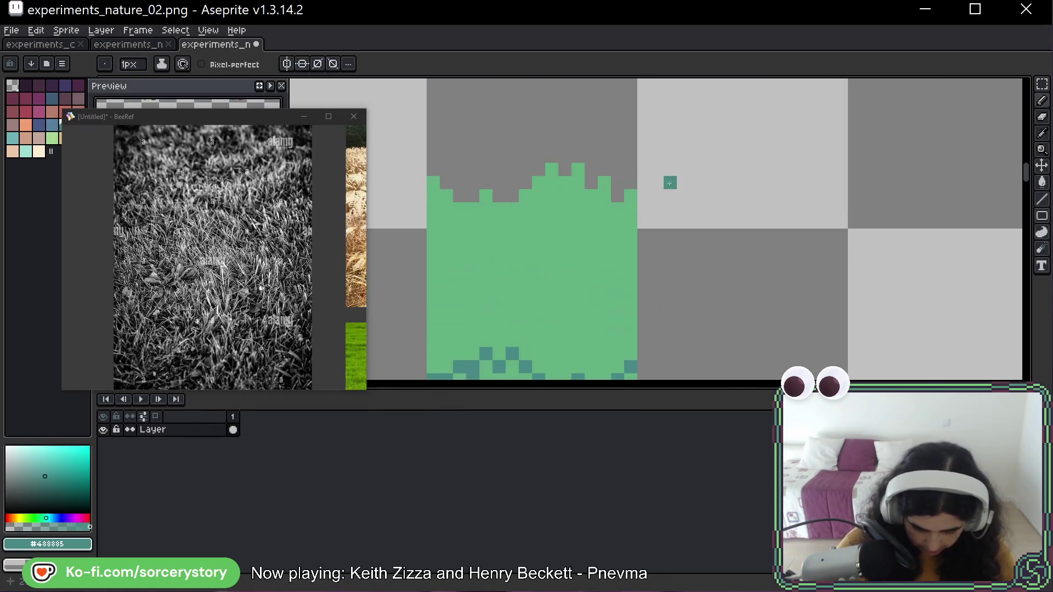
pyautogui.moveTo(595, 239)
pyautogui.mouseDown()
pyautogui.moveTo(642, 183)
pyautogui.moveTo(642, 197)
pyautogui.mouseUp()
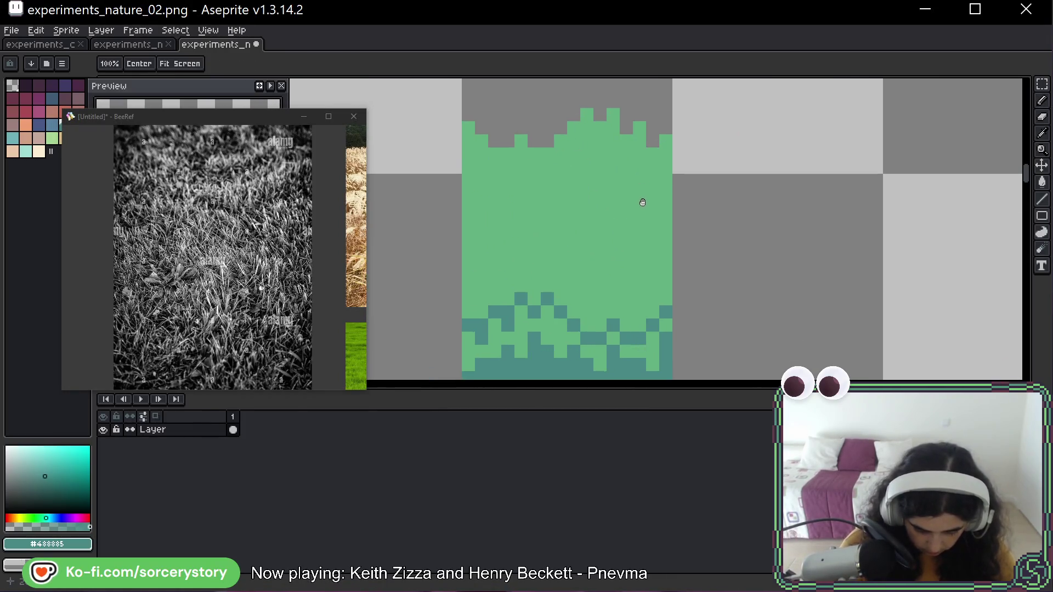
pyautogui.click(614, 135)
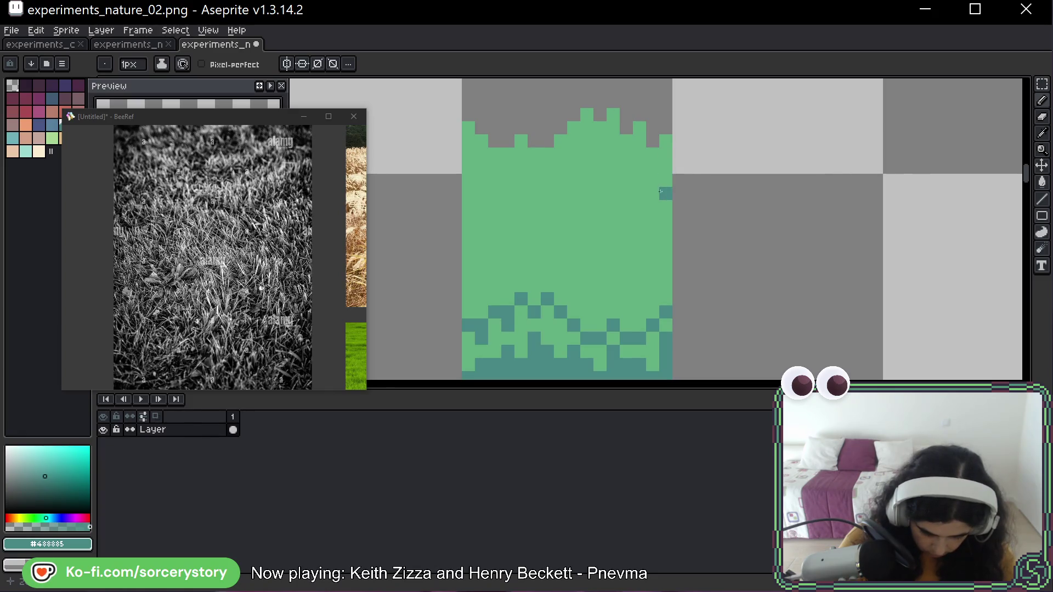
pyautogui.click(661, 155)
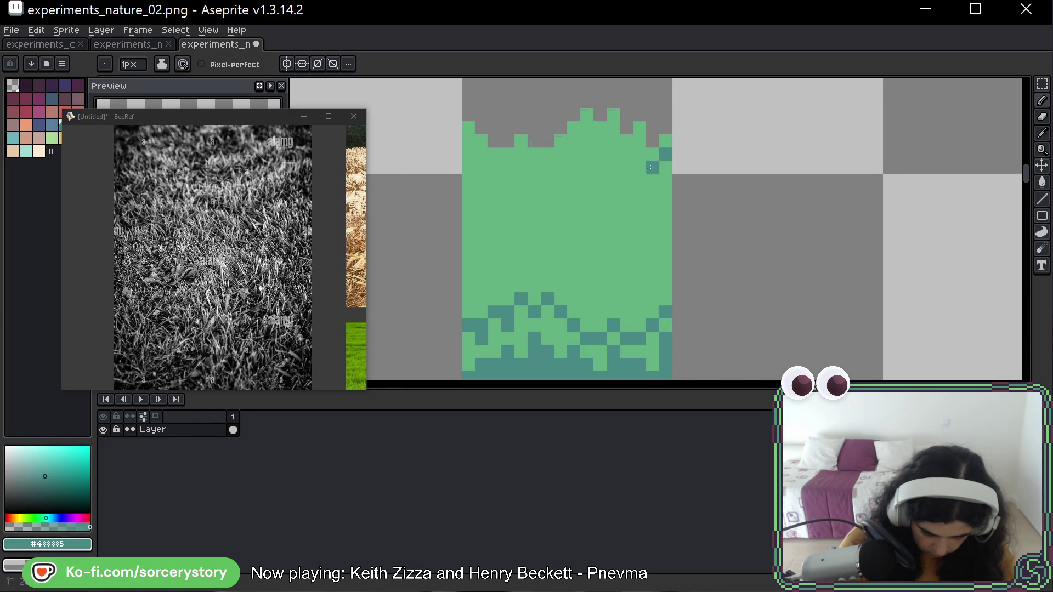
# Draw dark teal blade strokes under the tips toward the left edge, then move the reference board
pyautogui.moveTo(653, 168); pyautogui.dragTo(612, 180)
pyautogui.click(625, 167)
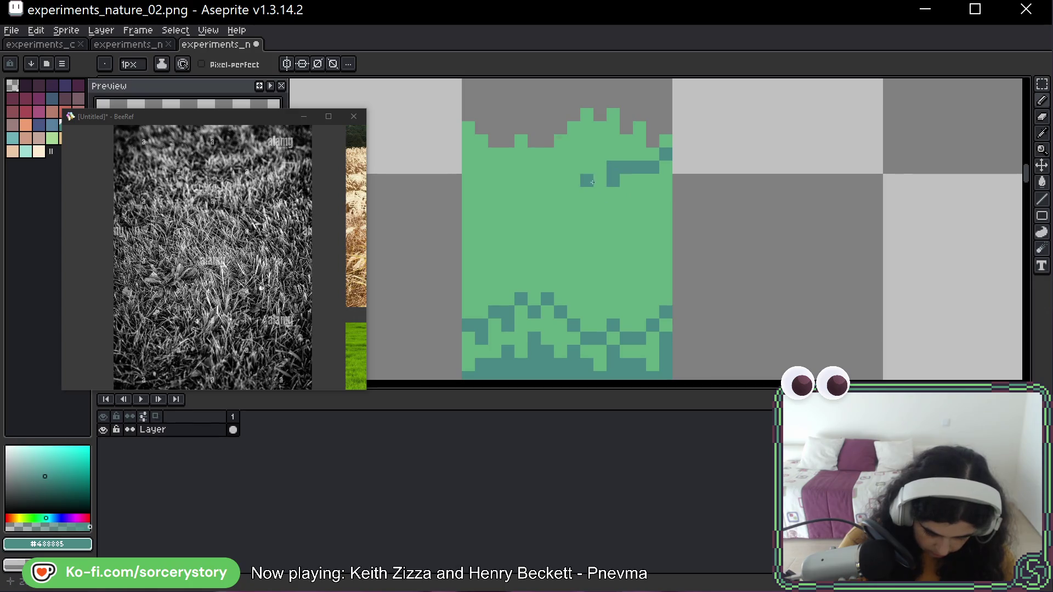
pyautogui.click(601, 155)
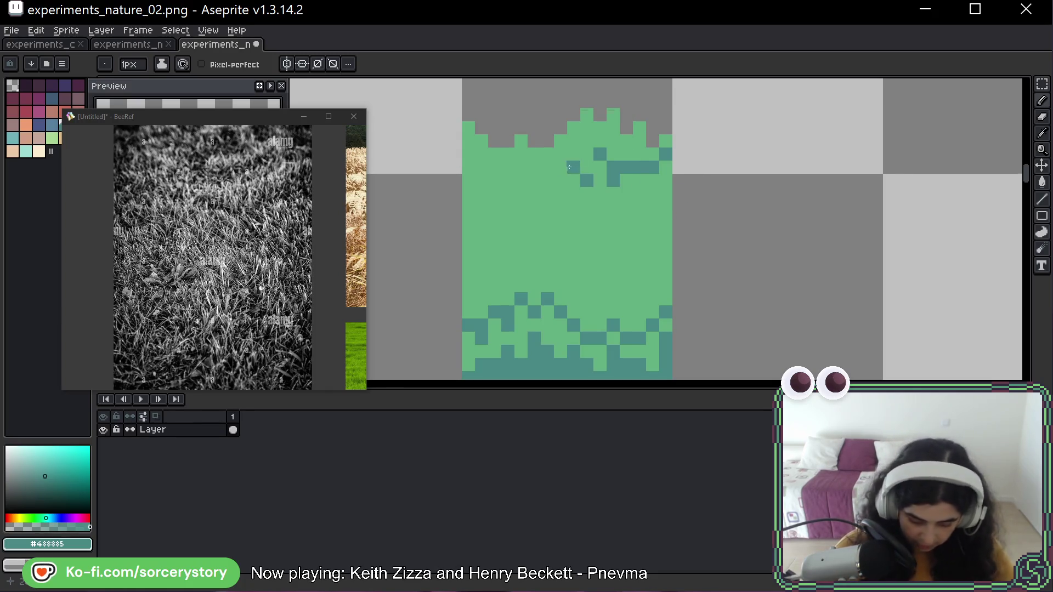
pyautogui.moveTo(574, 167)
pyautogui.mouseDown()
pyautogui.moveTo(508, 180)
pyautogui.moveTo(494, 167)
pyautogui.mouseUp()
pyautogui.click(475, 154)
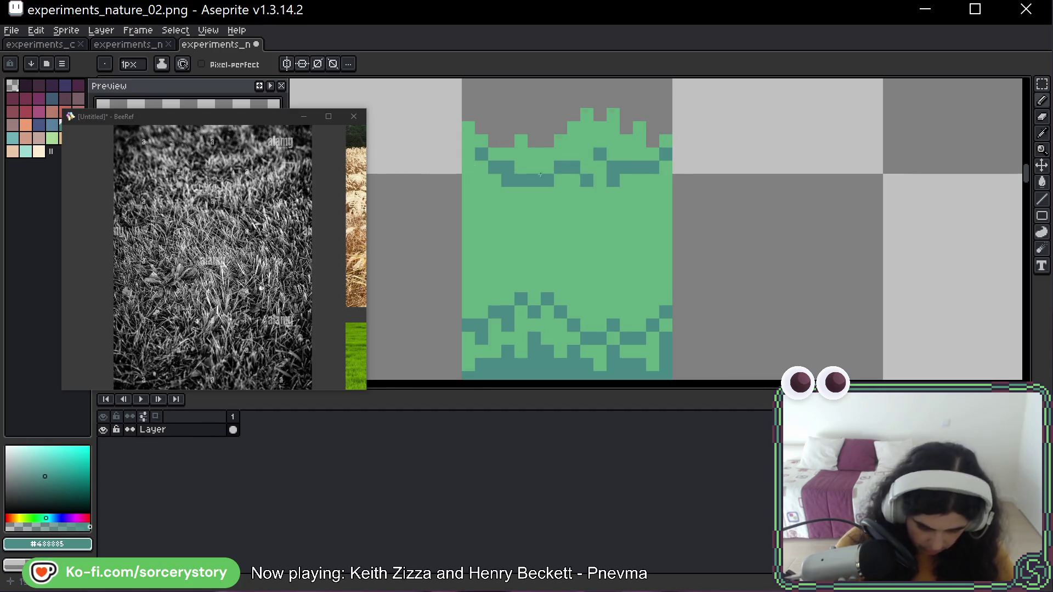
pyautogui.moveTo(269, 117); pyautogui.dragTo(231, 233)
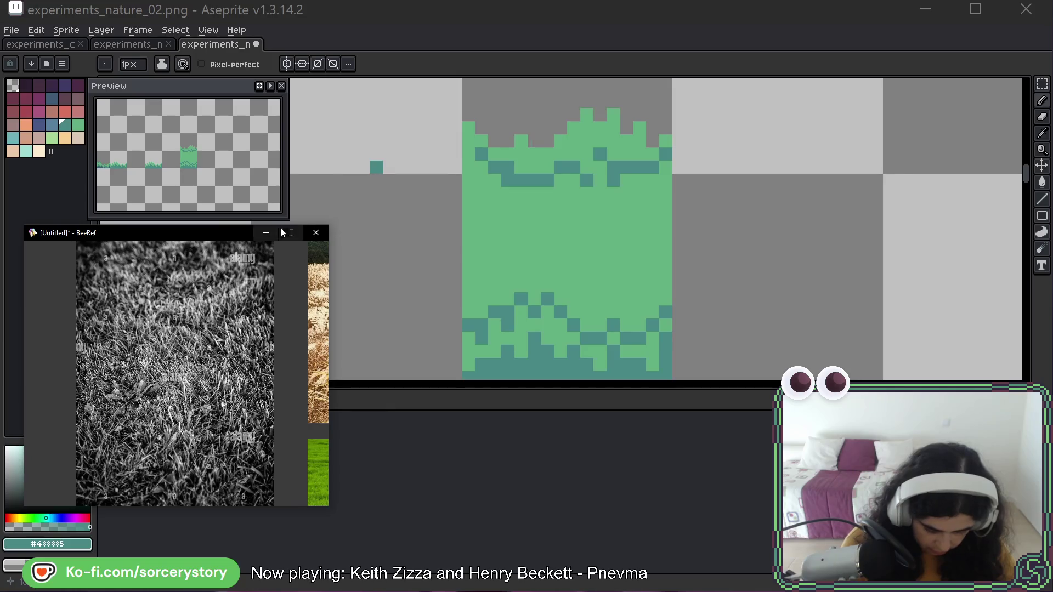
# Dot dark teal pixels down the left and right edges of the tall grass tile
pyautogui.moveTo(652, 168)
pyautogui.mouseDown()
pyautogui.moveTo(665, 195)
pyautogui.moveTo(688, 193)
pyautogui.mouseUp()
pyautogui.hotkey('ctrl', 'z')
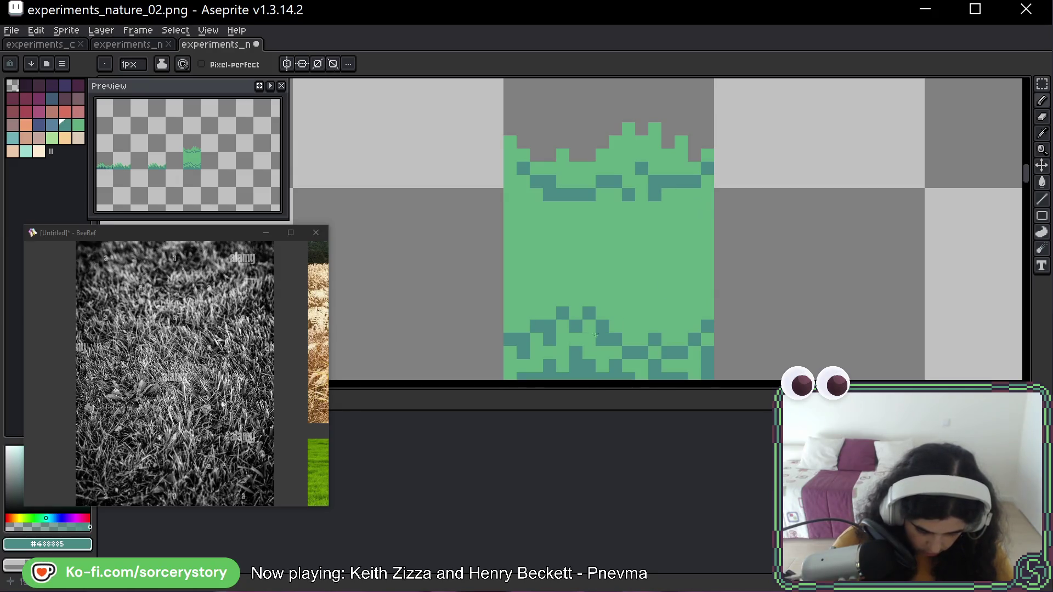
pyautogui.click(510, 207)
pyautogui.click(510, 247)
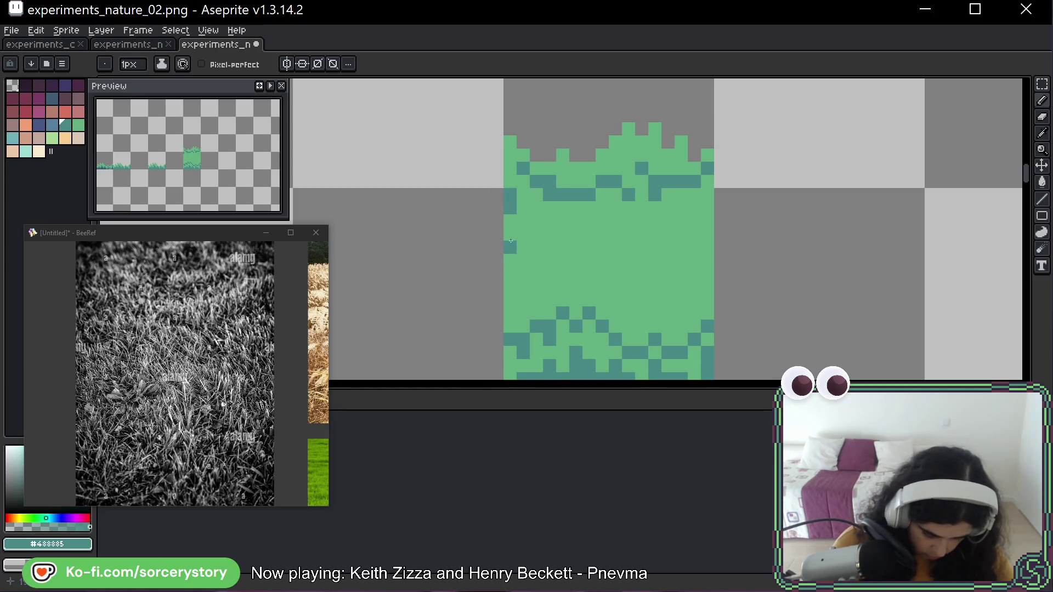
pyautogui.click(510, 287)
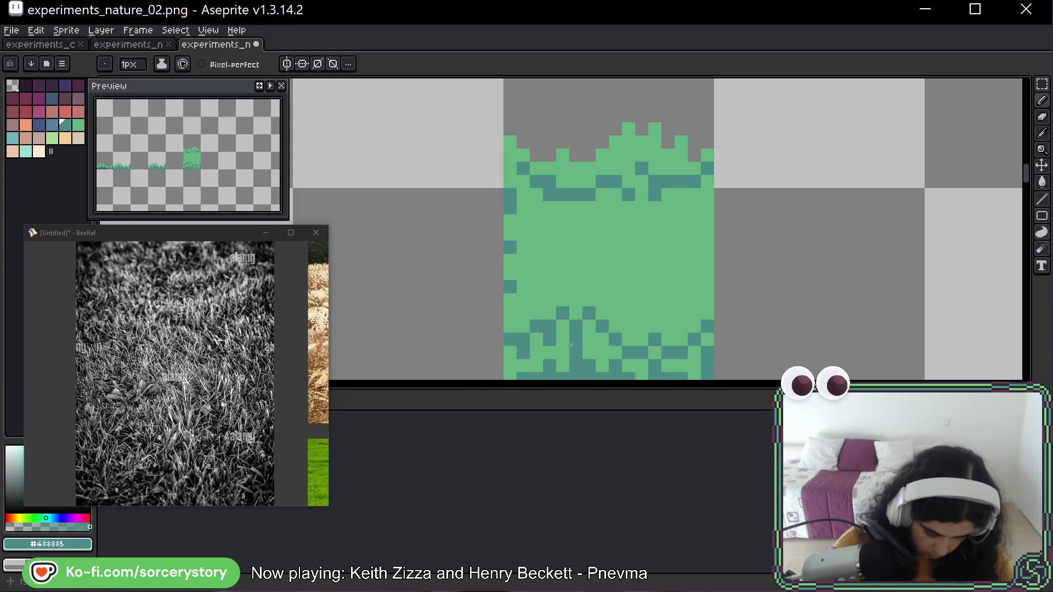
pyautogui.click(707, 287)
pyautogui.click(707, 299)
pyautogui.click(707, 261)
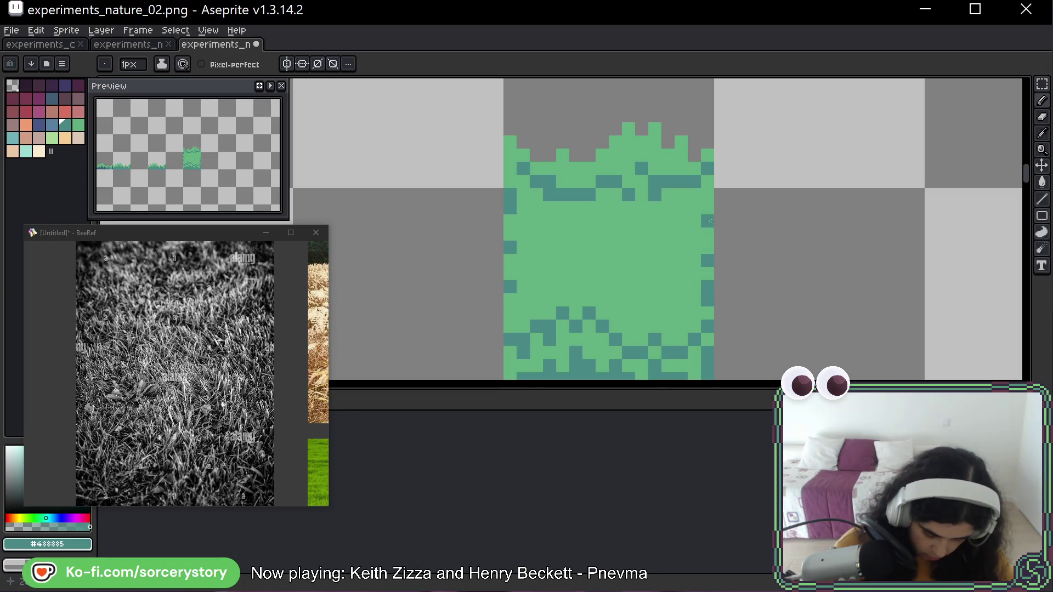
pyautogui.click(707, 195)
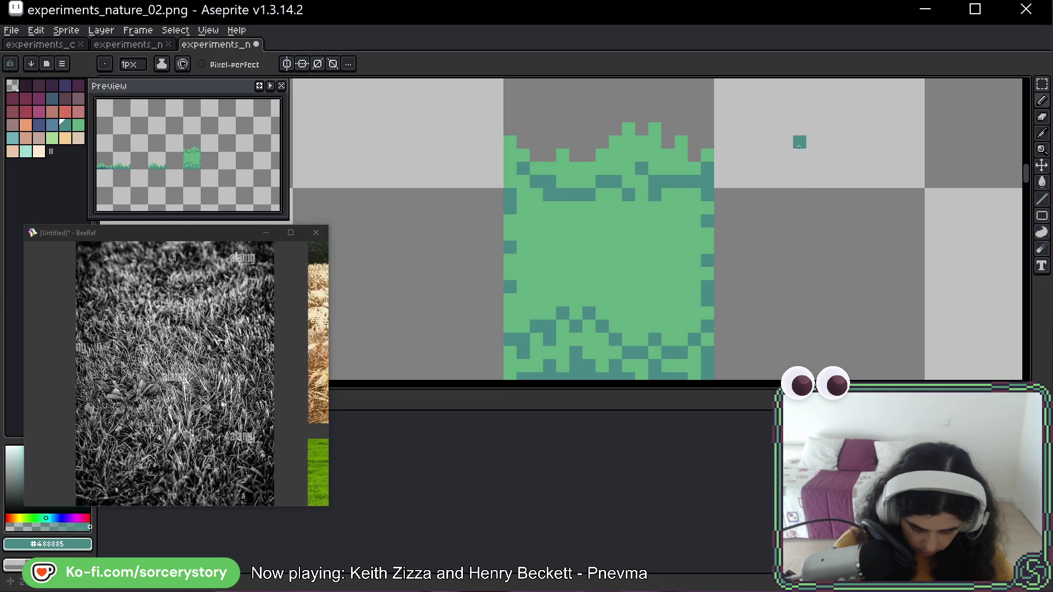
# Repaint stray dark pixels light green and add a couple more dark teal pixels
pyautogui.keyDown('alt'); pyautogui.click(672, 219); pyautogui.keyUp('alt')
pyautogui.click(668, 181)
pyautogui.keyDown('alt'); pyautogui.click(679, 182); pyautogui.keyUp('alt')
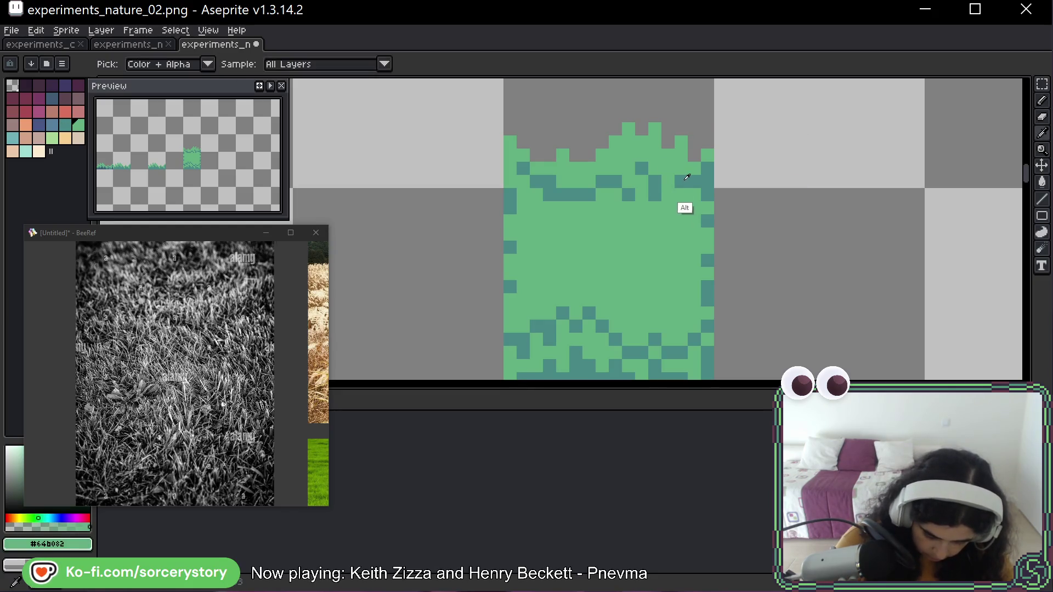
pyautogui.keyDown('alt'); pyautogui.click(570, 212); pyautogui.keyUp('alt')
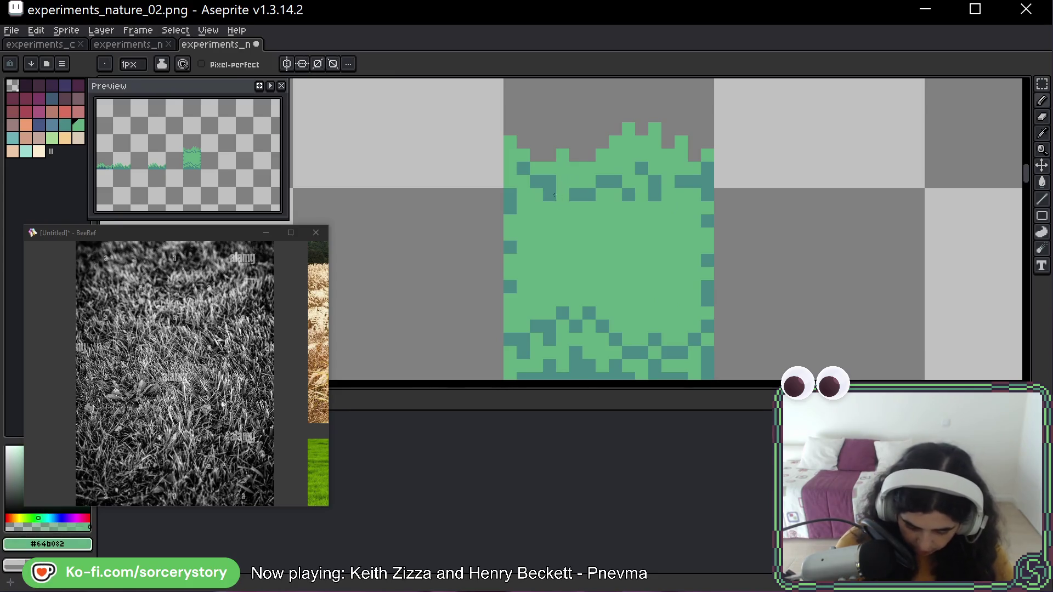
pyautogui.click(549, 194)
pyautogui.click(549, 181)
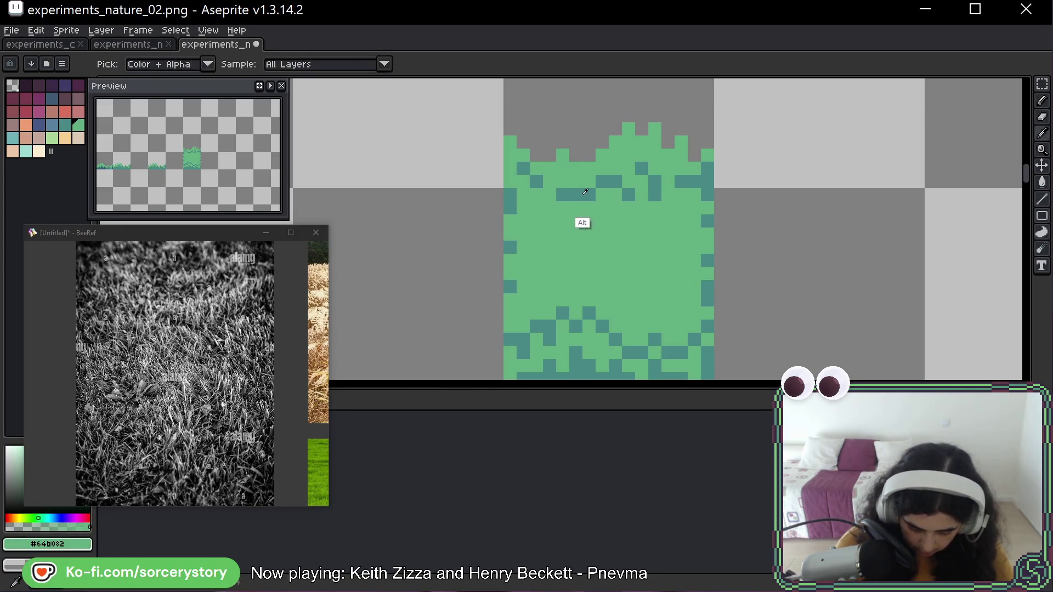
pyautogui.keyDown('alt'); pyautogui.click(586, 193); pyautogui.keyUp('alt')
pyautogui.click(536, 220)
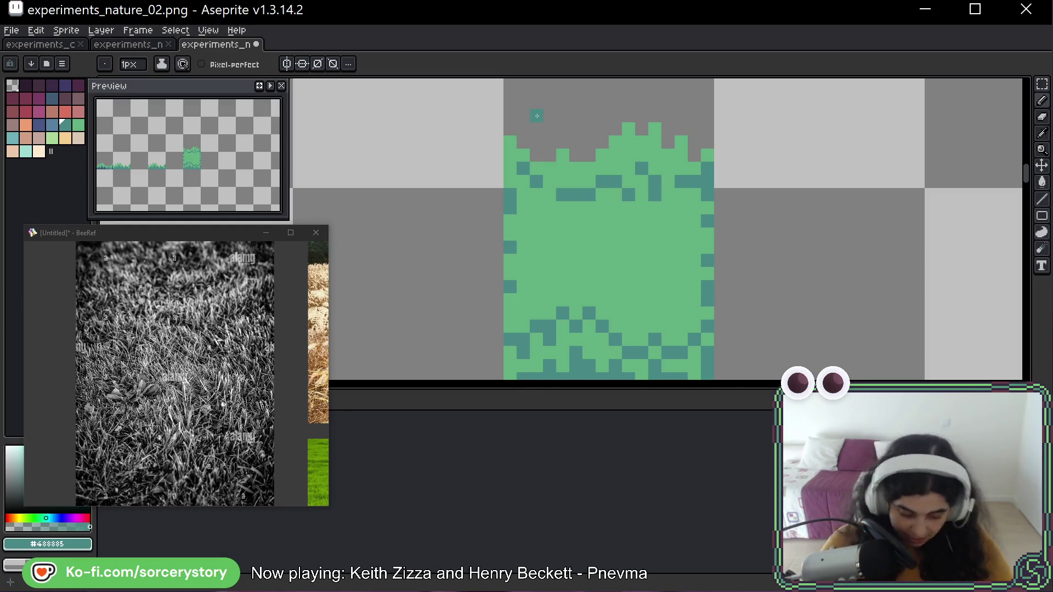
# Add a dark teal pixel and a short diagonal teal stroke on the grass
pyautogui.click(654, 221)
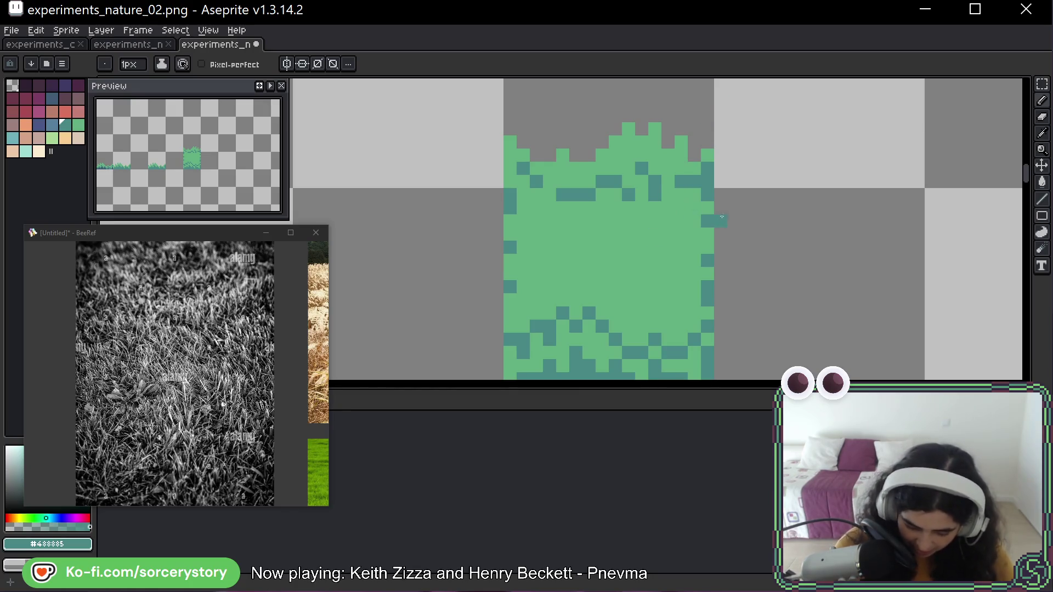
pyautogui.moveTo(749, 206); pyautogui.dragTo(726, 182)
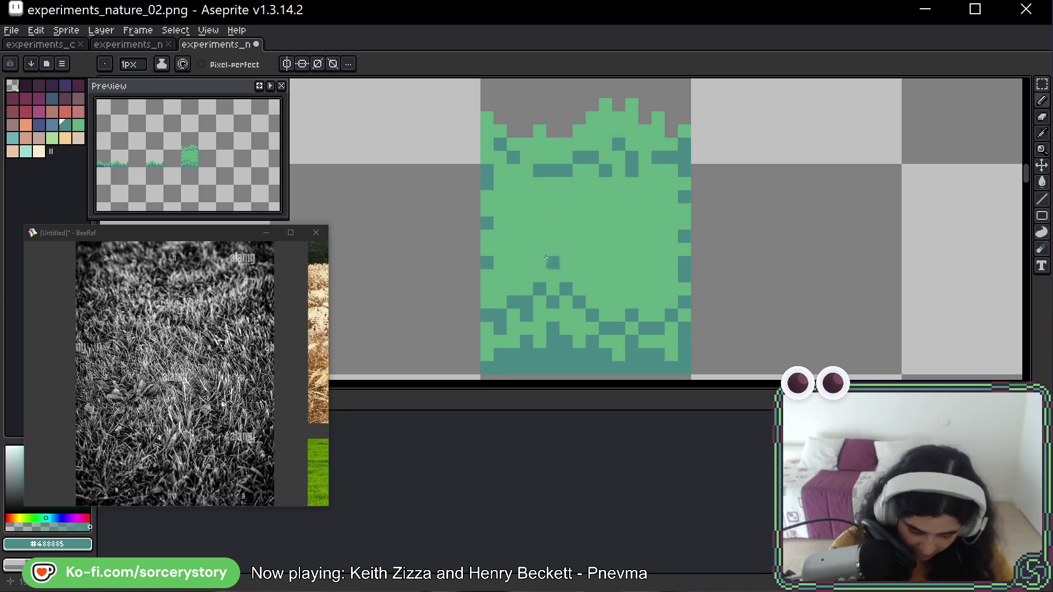
pyautogui.moveTo(513, 208)
pyautogui.mouseDown()
pyautogui.moveTo(552, 237)
pyautogui.moveTo(539, 223)
pyautogui.mouseUp()
pyautogui.keyDown('alt'); pyautogui.click(526, 210); pyautogui.keyUp('alt')
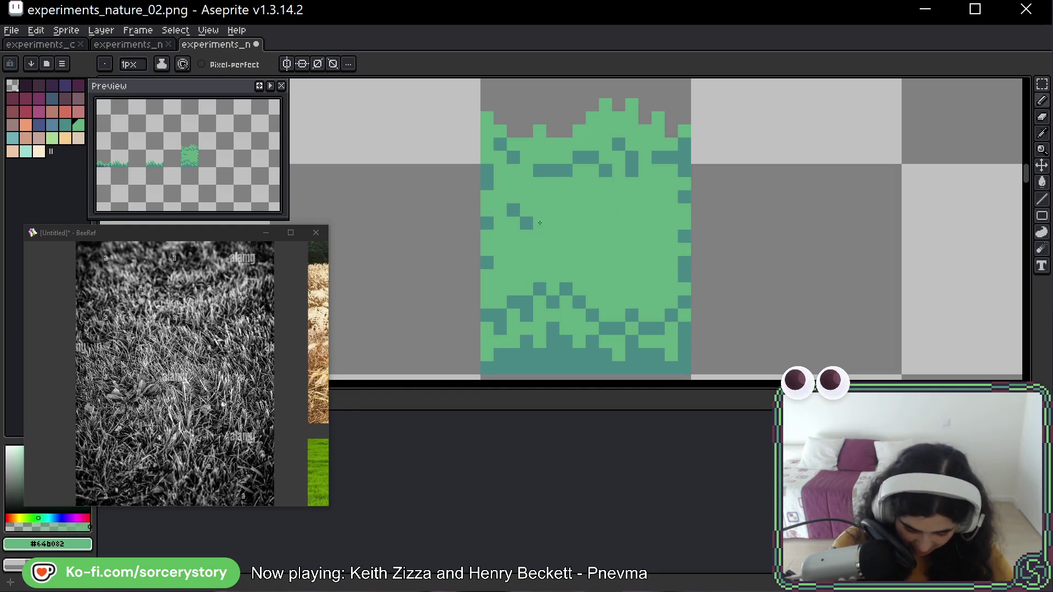
pyautogui.keyDown('alt'); pyautogui.click(526, 224); pyautogui.keyUp('alt')
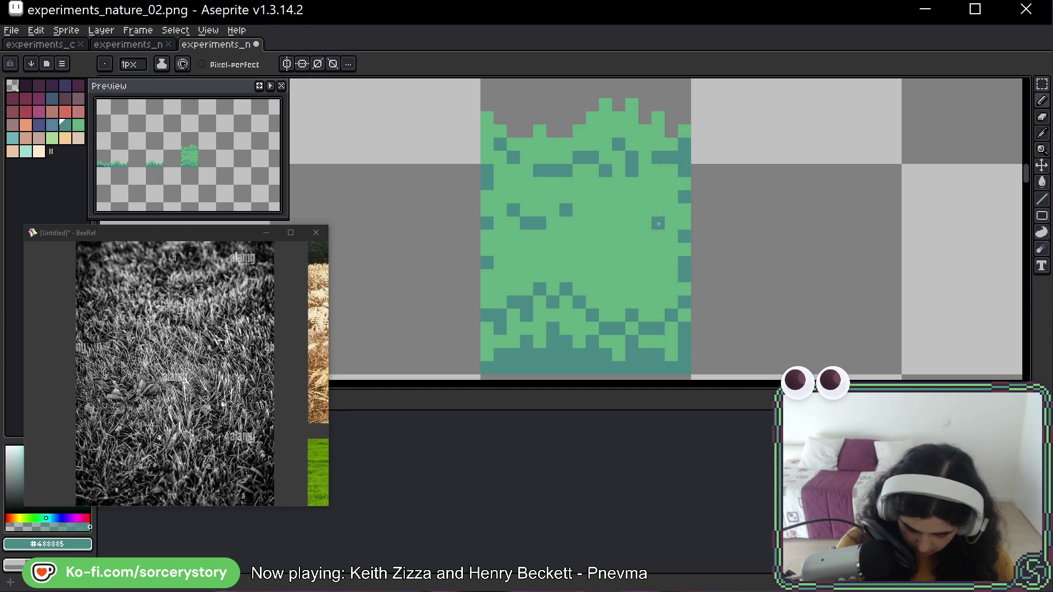
# Paint short dark teal strokes across the middle of the tall grass tile
pyautogui.click(658, 233)
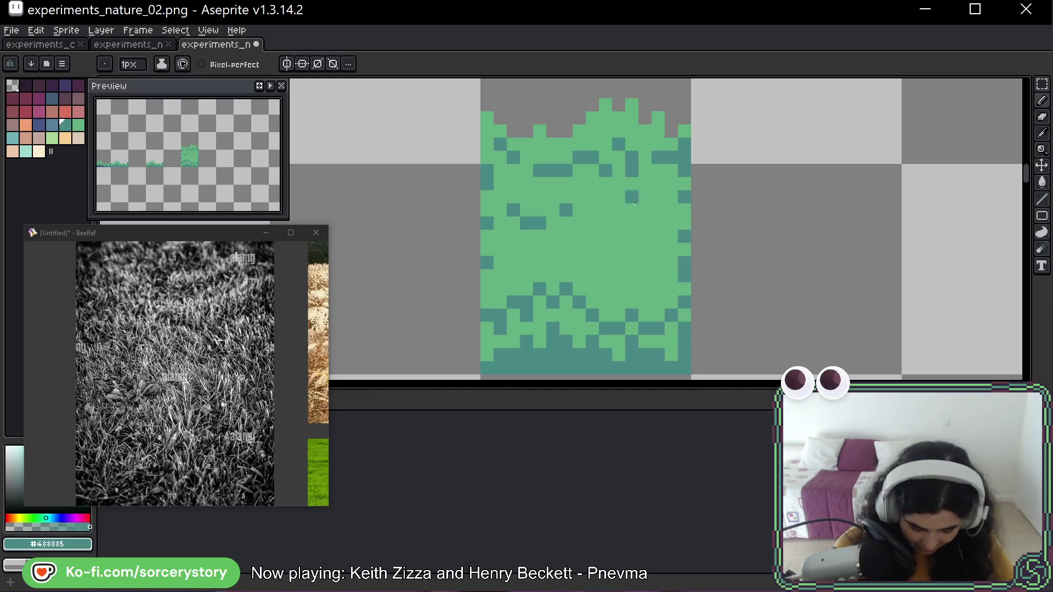
pyautogui.click(671, 224)
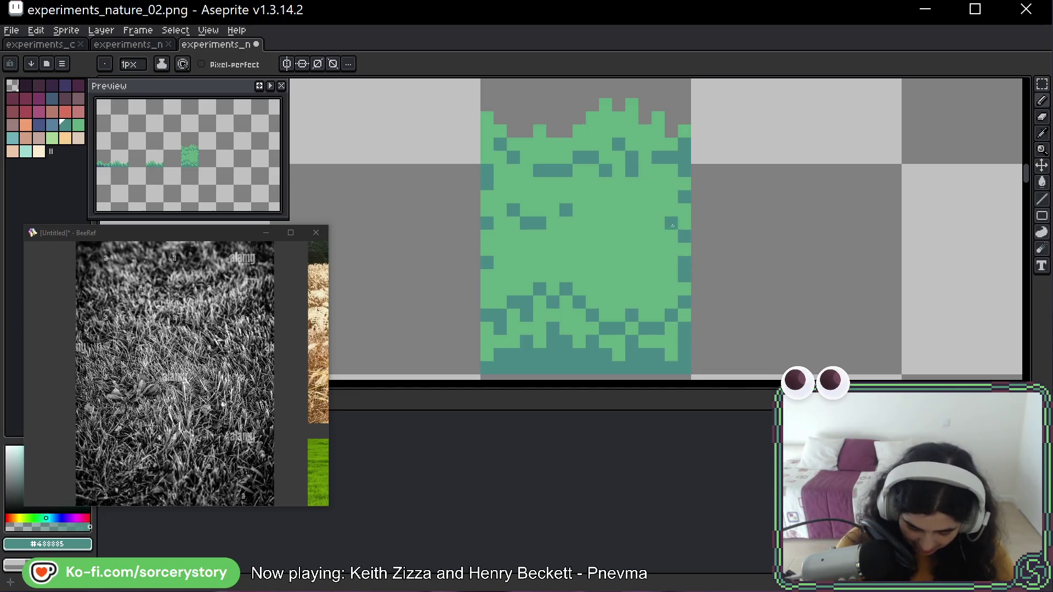
pyautogui.moveTo(658, 237); pyautogui.dragTo(585, 250)
pyautogui.click(618, 250)
pyautogui.click(579, 237)
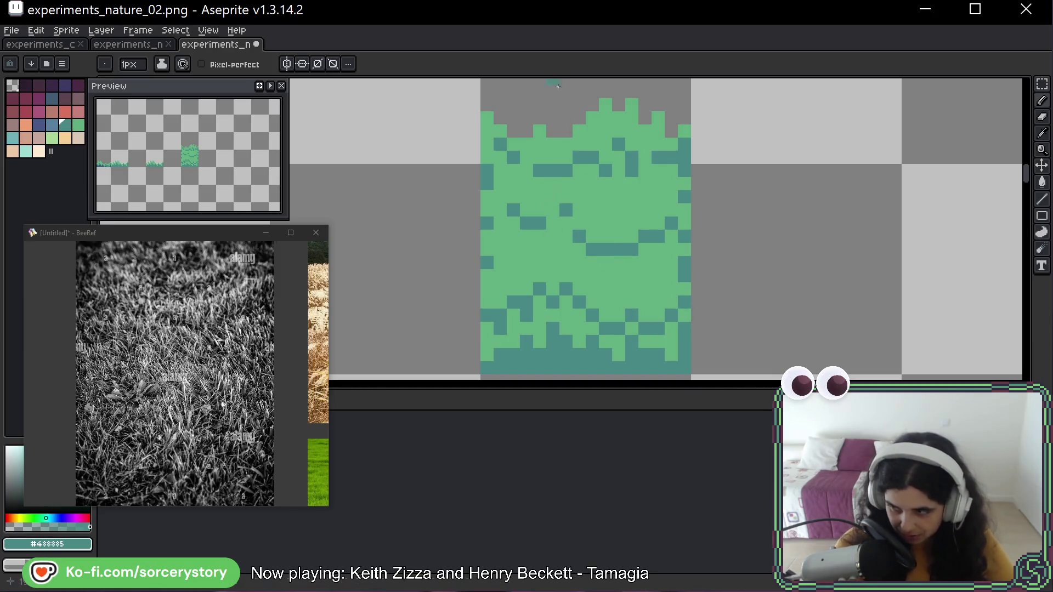
# Dot dark teal pixels near the top and upper middle of the grass tile
pyautogui.press('space')
pyautogui.moveTo(614, 214); pyautogui.dragTo(611, 203)
pyautogui.click(633, 191)
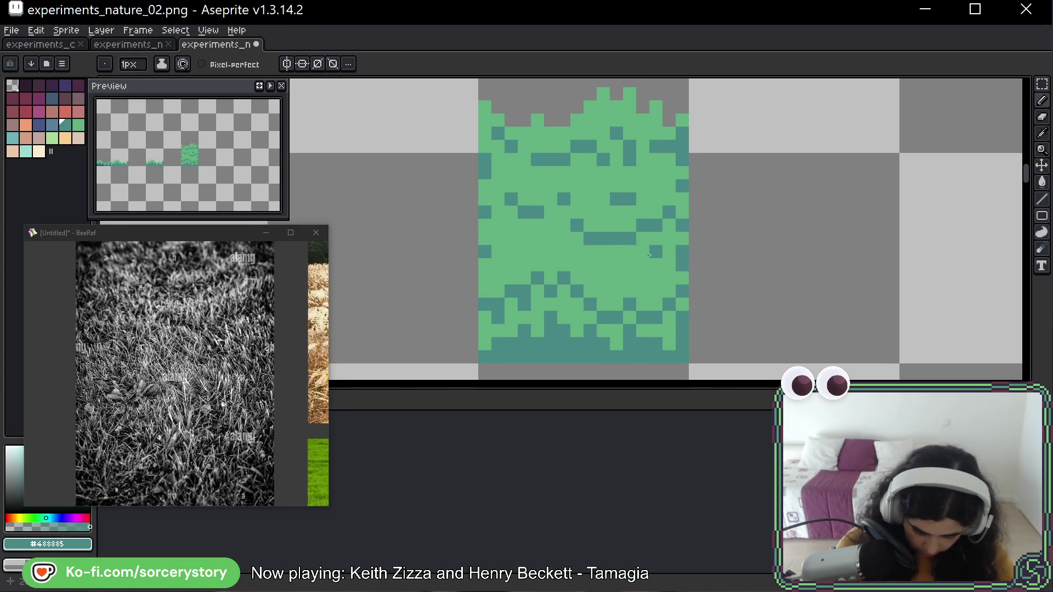
pyautogui.click(617, 212)
pyautogui.click(603, 199)
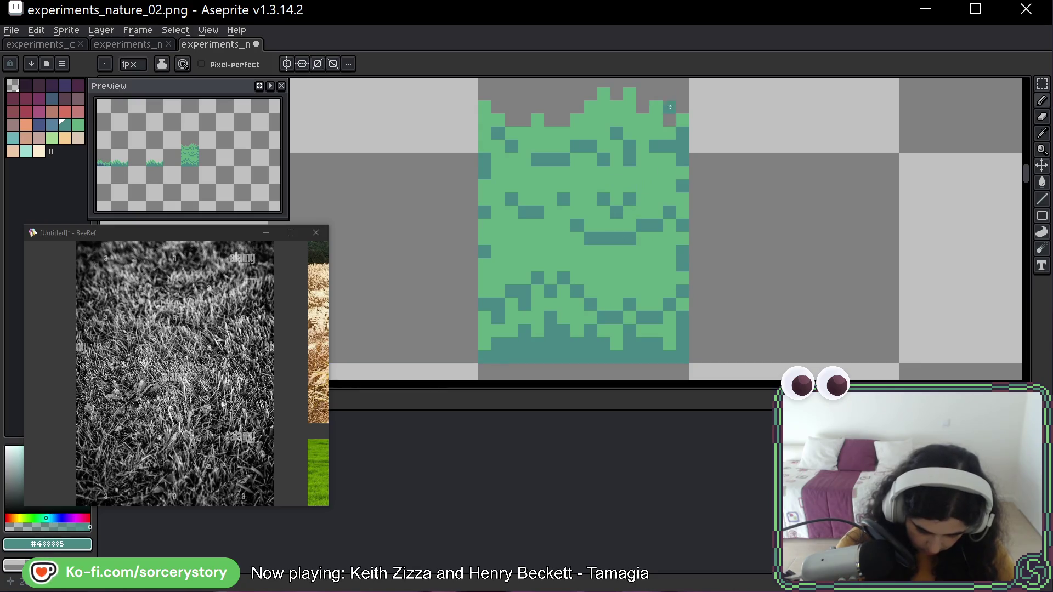
pyautogui.press('ctrl')
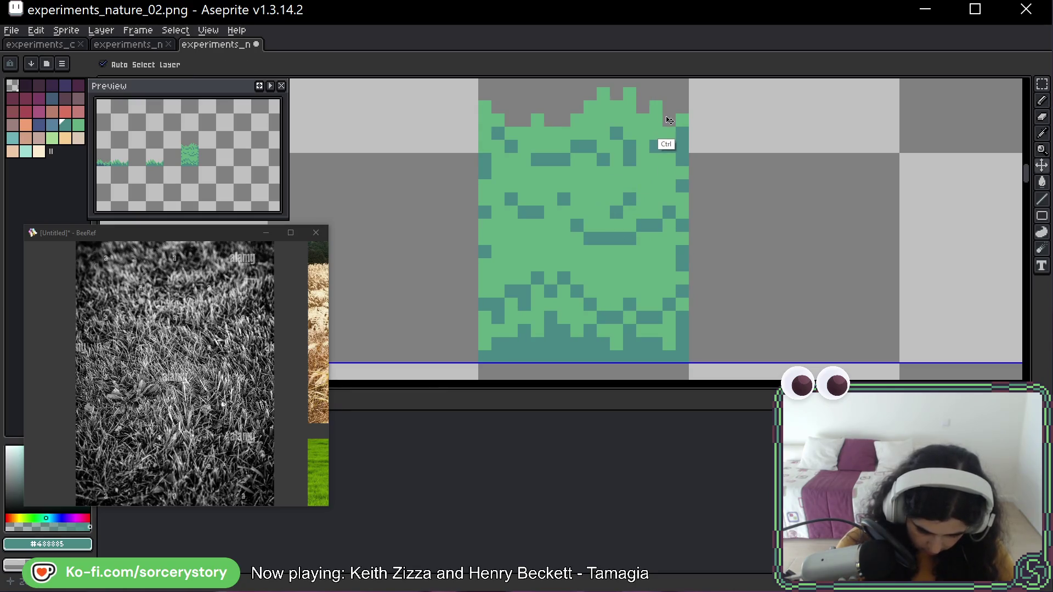
pyautogui.moveTo(669, 146); pyautogui.dragTo(645, 128)
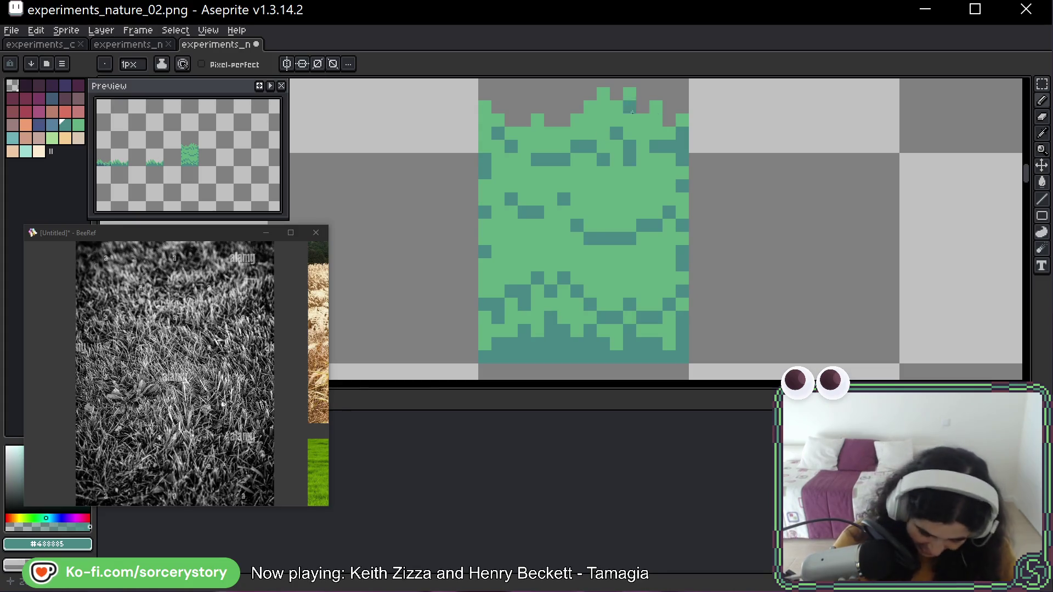
# Add more scattered dark teal pixels through the middle of the grass
pyautogui.keyDown('alt'); pyautogui.click(597, 256); pyautogui.keyUp('alt')
pyautogui.keyDown('alt'); pyautogui.click(598, 239); pyautogui.keyUp('alt')
pyautogui.click(604, 225)
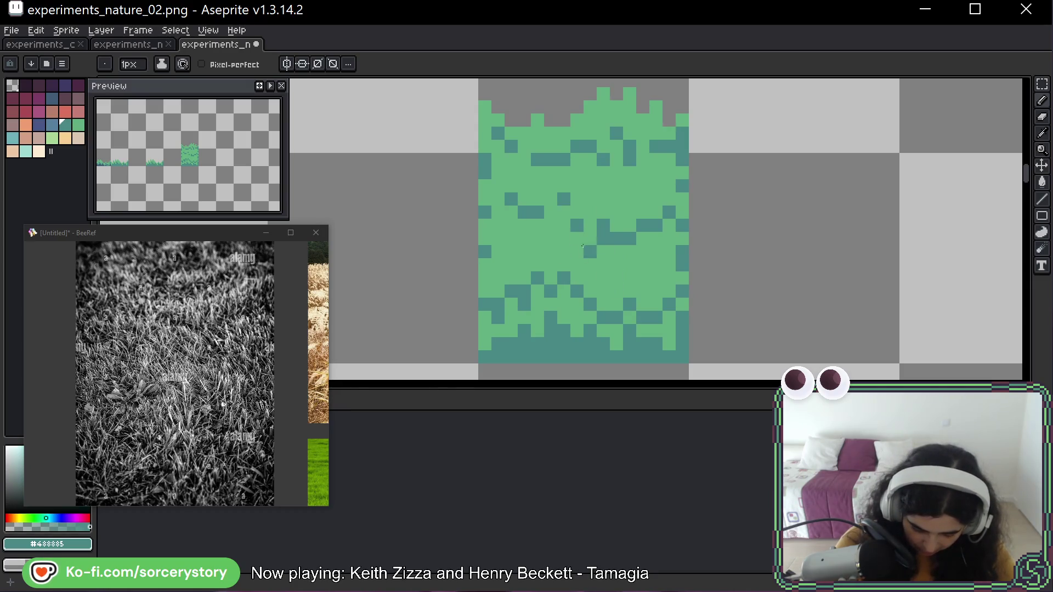
pyautogui.moveTo(563, 238); pyautogui.dragTo(550, 239)
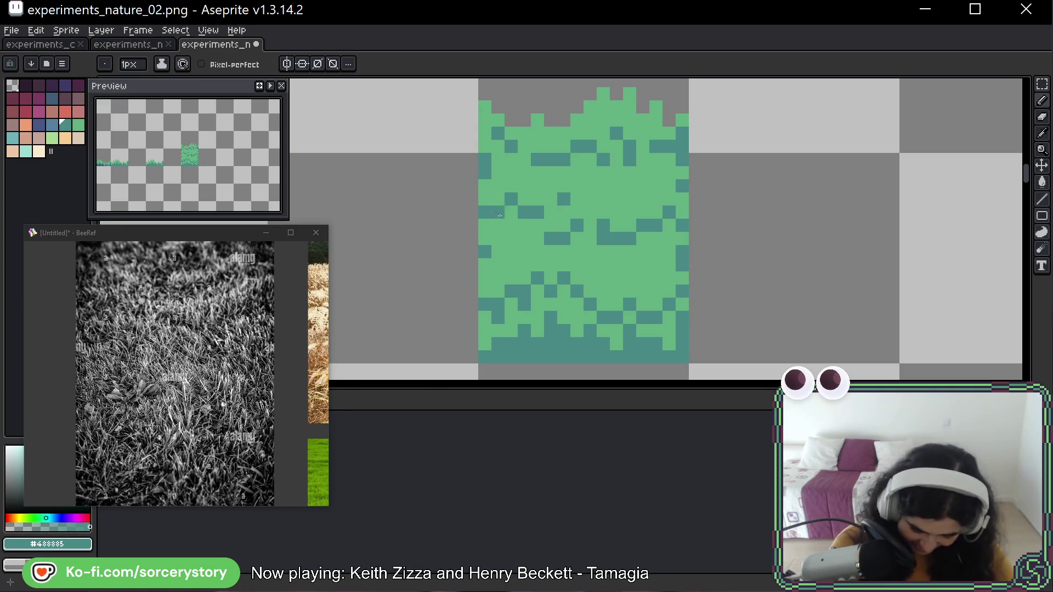
pyautogui.click(524, 251)
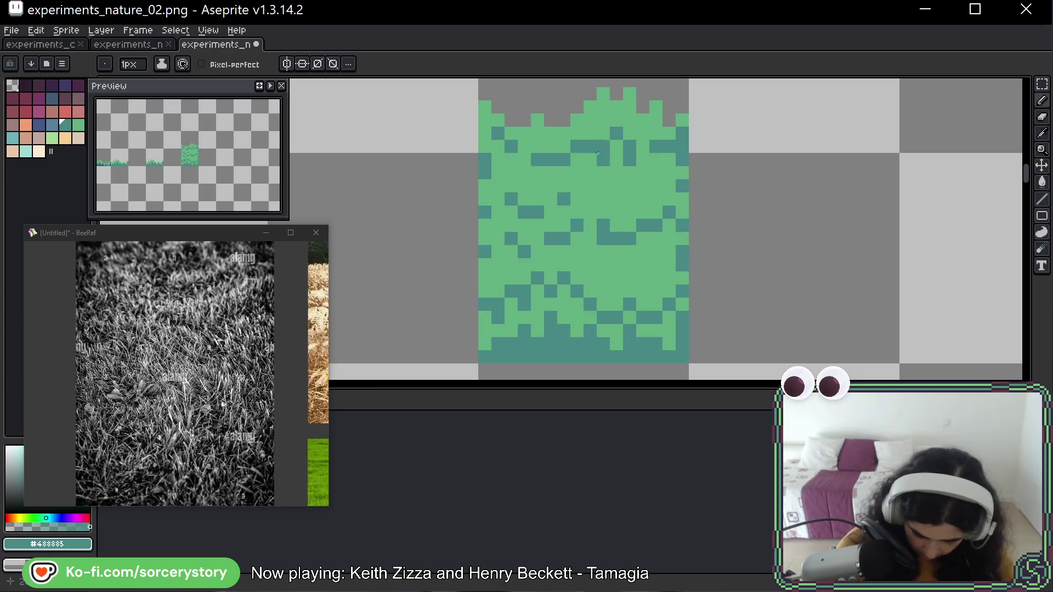
pyautogui.click(616, 199)
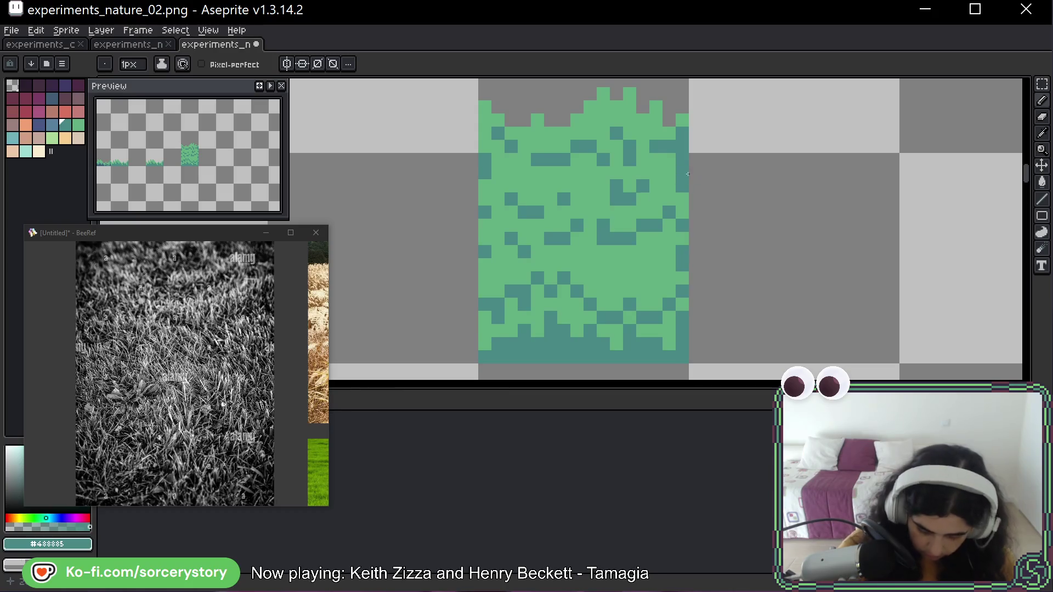
# Draw a short diagonal dark stroke and swap light and dark pixels in the lower grass
pyautogui.moveTo(602, 265); pyautogui.dragTo(642, 291)
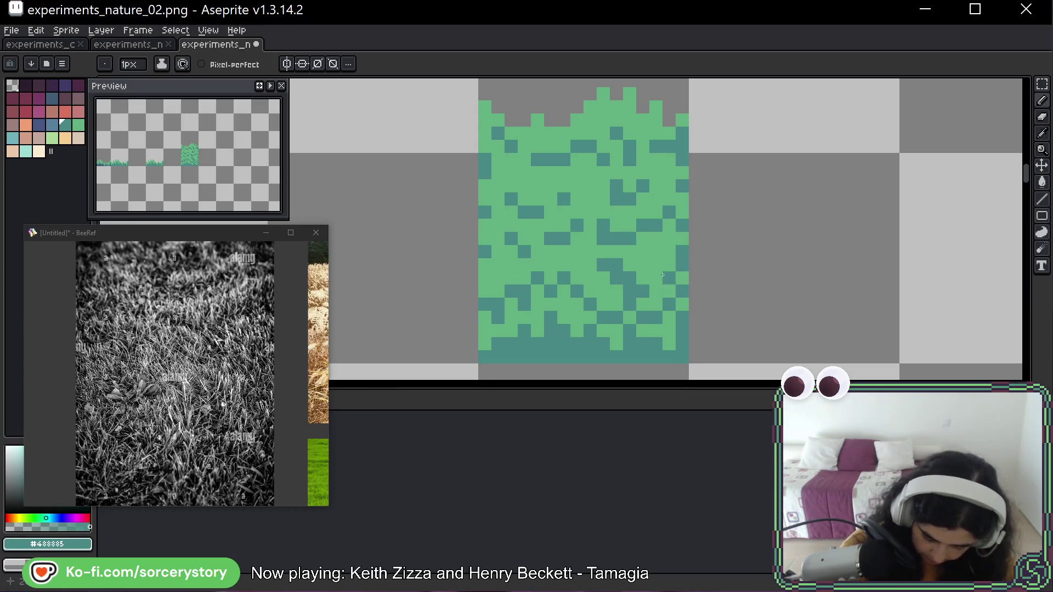
pyautogui.keyDown('alt'); pyautogui.click(642, 252); pyautogui.keyUp('alt')
pyautogui.click(629, 278)
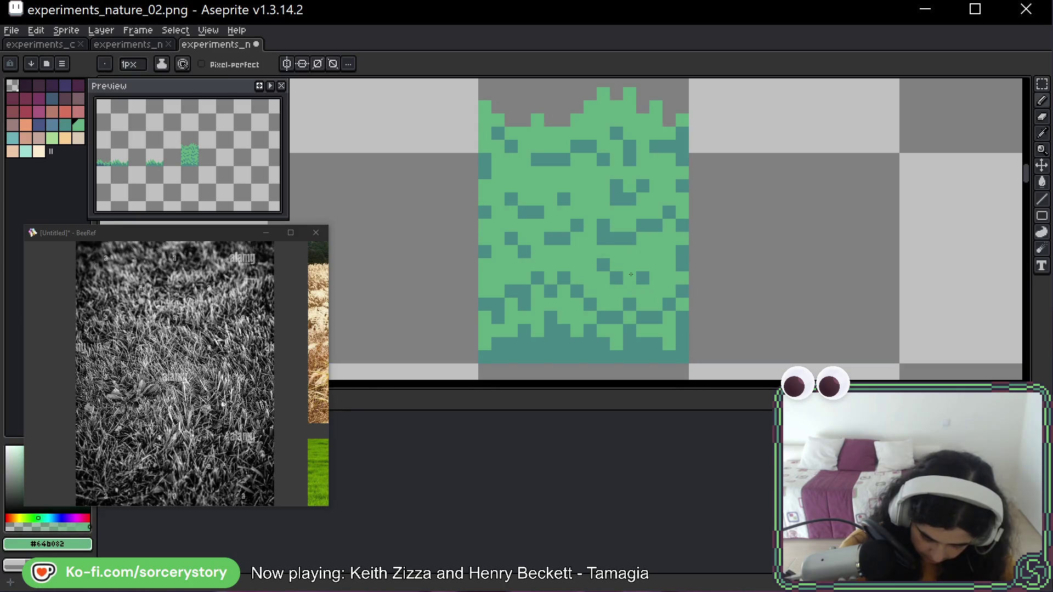
pyautogui.click(616, 278)
pyautogui.keyDown('alt'); pyautogui.click(629, 278); pyautogui.keyUp('alt')
pyautogui.click(616, 265)
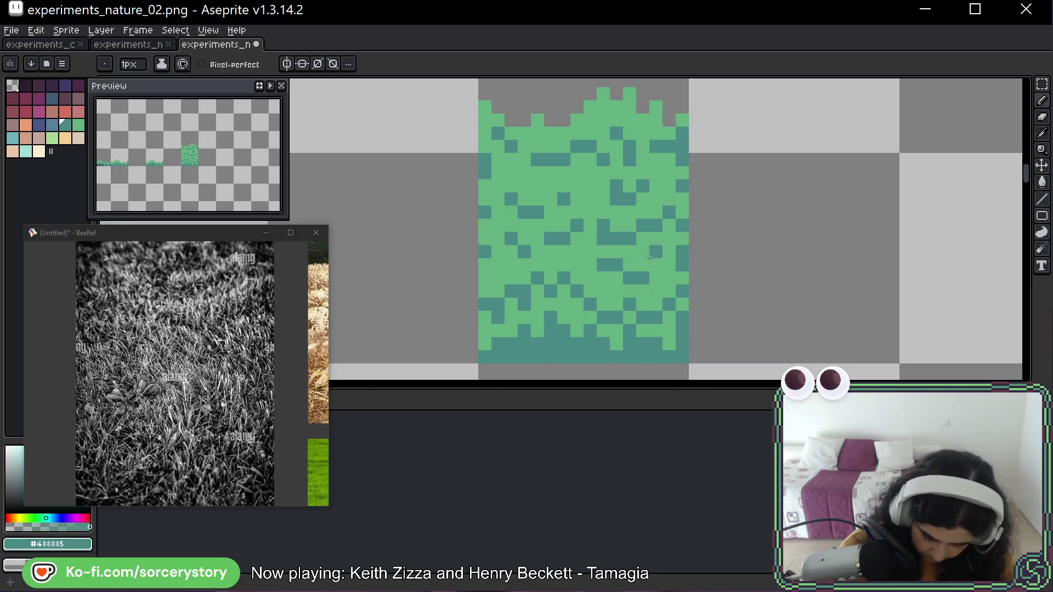
pyautogui.rightClick(650, 257)
pyautogui.click(645, 264)
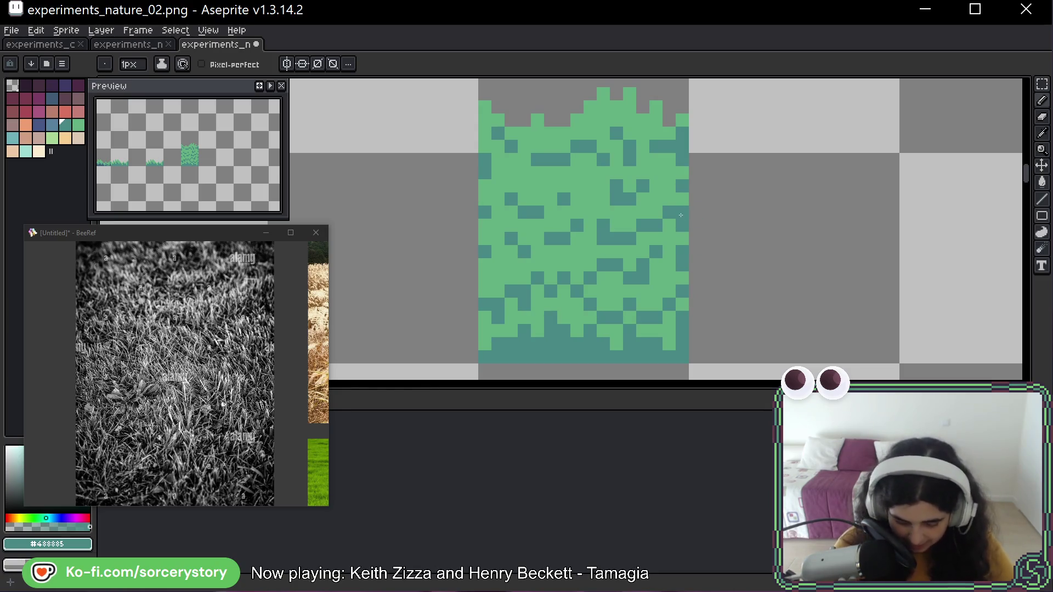
# Select the tall grass tile and copy it into the neighbouring cell
pyautogui.scroll(-1, 708, 106)
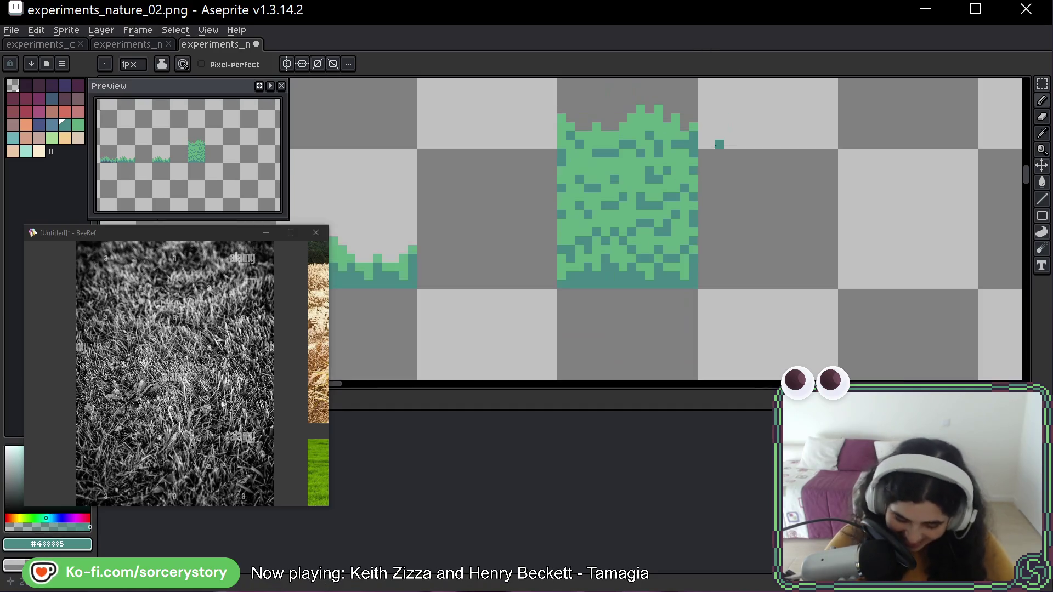
pyautogui.moveTo(800, 159); pyautogui.dragTo(692, 194)
pyautogui.click(1041, 84)
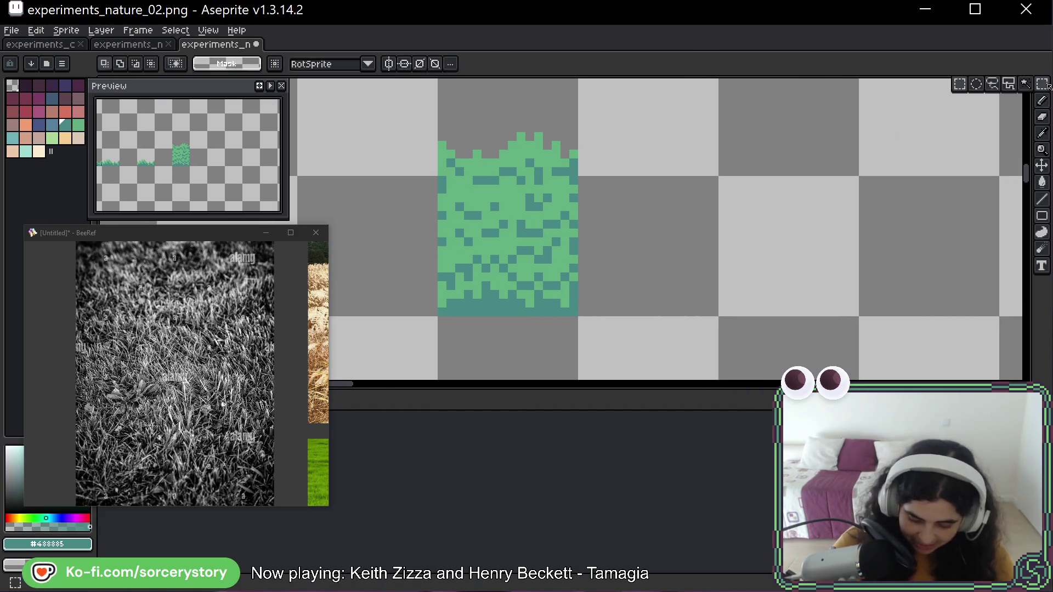
pyautogui.scroll(-2, 688, 252)
pyautogui.moveTo(688, 241)
pyautogui.mouseDown()
pyautogui.moveTo(392, 275)
pyautogui.moveTo(566, 207)
pyautogui.mouseUp()
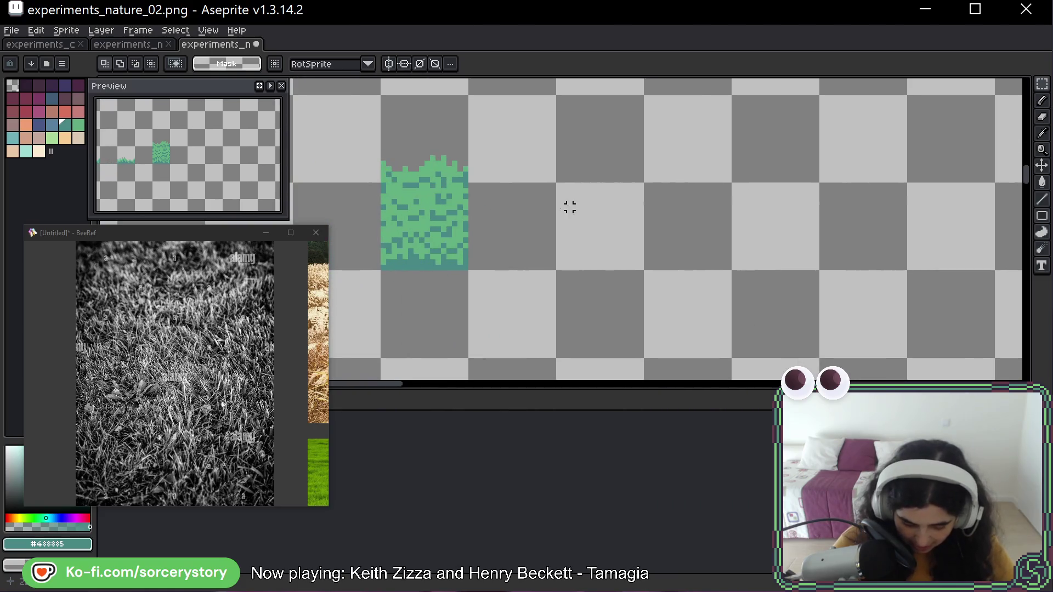
pyautogui.moveTo(381, 183)
pyautogui.mouseDown()
pyautogui.moveTo(469, 271)
pyautogui.moveTo(607, 342)
pyautogui.mouseUp()
pyautogui.moveTo(596, 295)
pyautogui.mouseDown()
pyautogui.moveTo(683, 207)
pyautogui.moveTo(859, 207)
pyautogui.moveTo(859, 295)
pyautogui.moveTo(683, 295)
pyautogui.mouseUp()
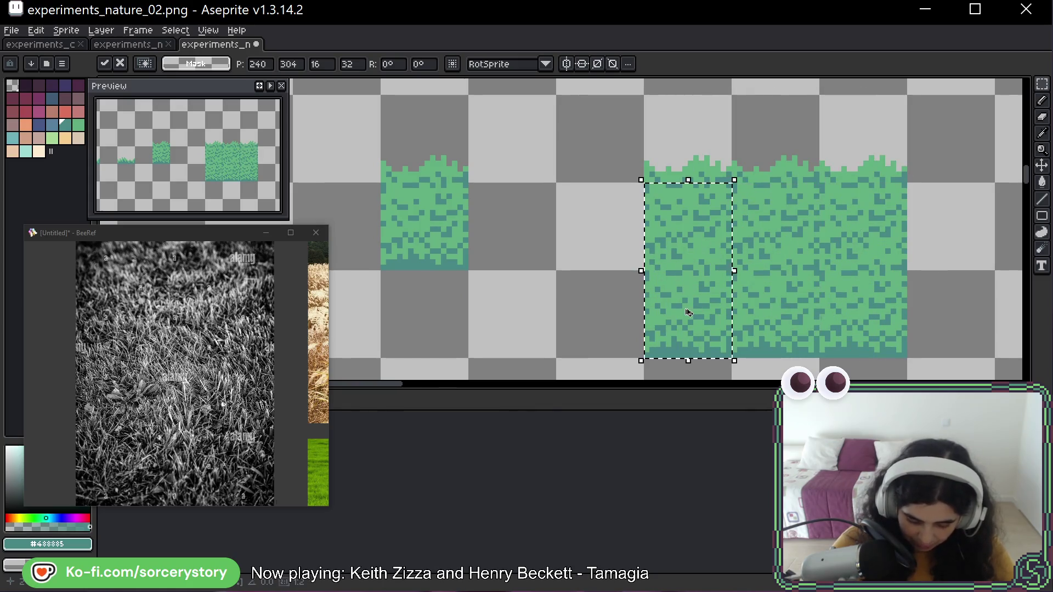
pyautogui.press('Return')
# Stamp copies of the plain grass tile beside the textured block
pyautogui.moveTo(831, 272)
pyautogui.mouseDown()
pyautogui.moveTo(716, 221)
pyautogui.moveTo(698, 192)
pyautogui.mouseUp()
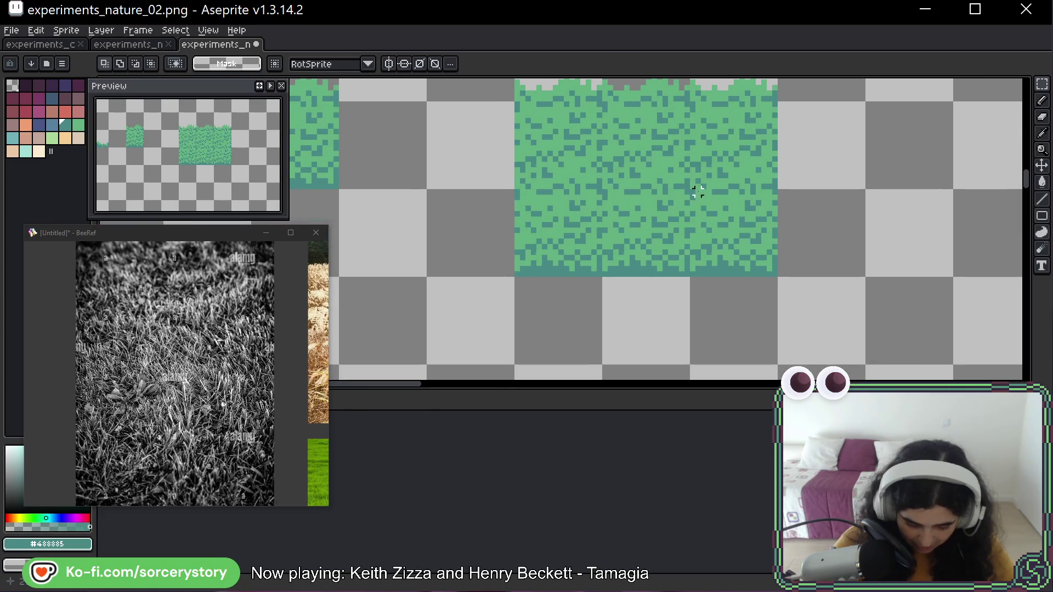
pyautogui.scroll(-2, 687, 214)
pyautogui.scroll(-3, 700, 284)
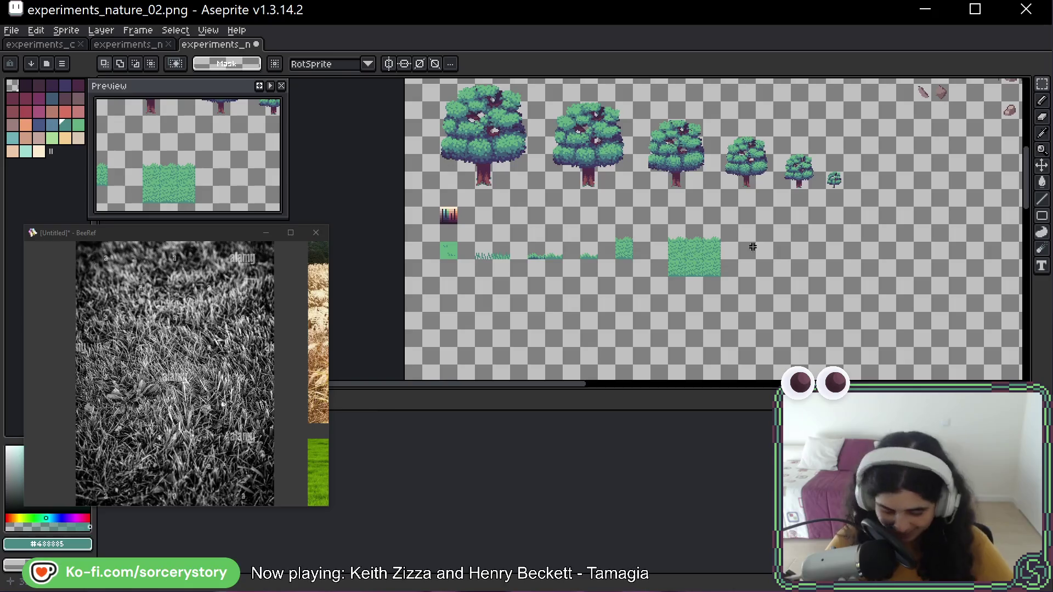
pyautogui.scroll(5, 661, 266)
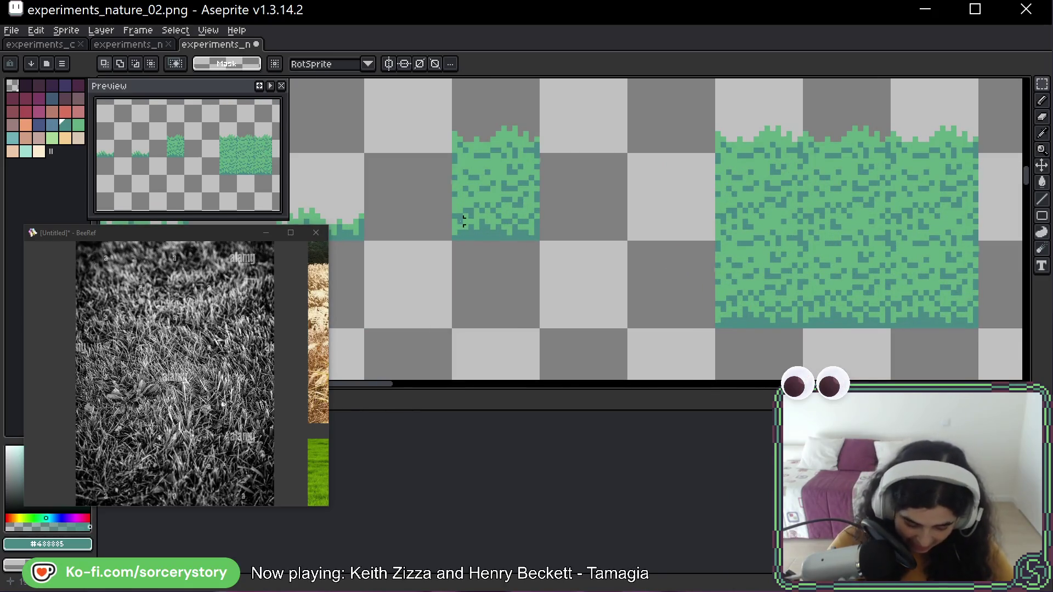
pyautogui.scroll(-4, 674, 219)
pyautogui.moveTo(454, 251)
pyautogui.mouseDown()
pyautogui.moveTo(694, 262)
pyautogui.moveTo(621, 276)
pyautogui.mouseUp()
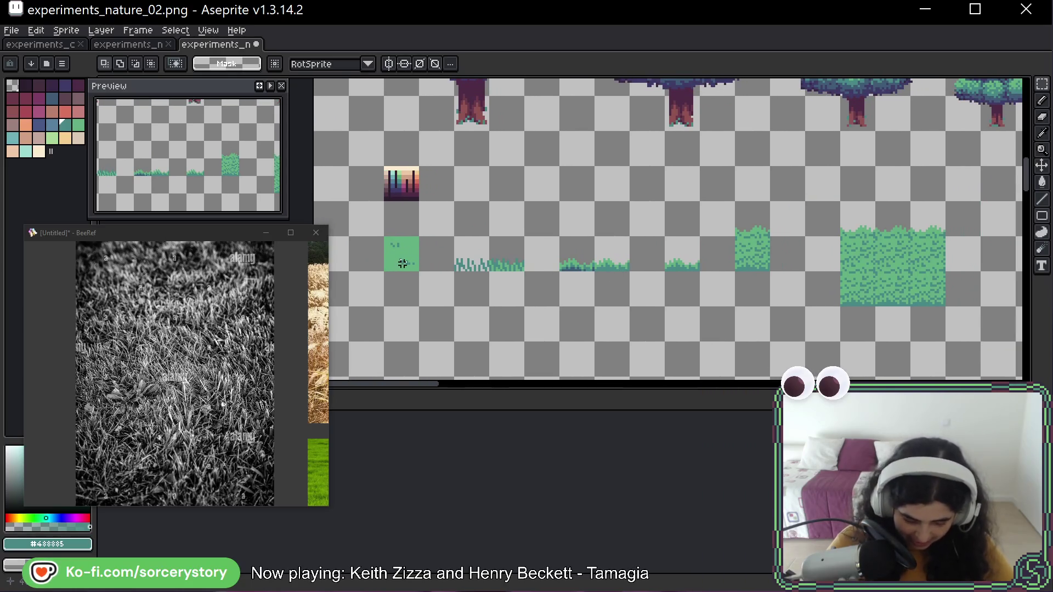
pyautogui.moveTo(384, 236)
pyautogui.mouseDown()
pyautogui.moveTo(418, 271)
pyautogui.moveTo(828, 288)
pyautogui.moveTo(822, 224)
pyautogui.moveTo(894, 206)
pyautogui.moveTo(859, 242)
pyautogui.moveTo(965, 241)
pyautogui.moveTo(963, 323)
pyautogui.moveTo(928, 323)
pyautogui.moveTo(938, 363)
pyautogui.moveTo(817, 359)
pyautogui.moveTo(812, 328)
pyautogui.mouseUp()
# Copy the 16x32 plain grass tile into the patch's remaining empty cells and zoom out
pyautogui.hotkey('ctrl', 'd')
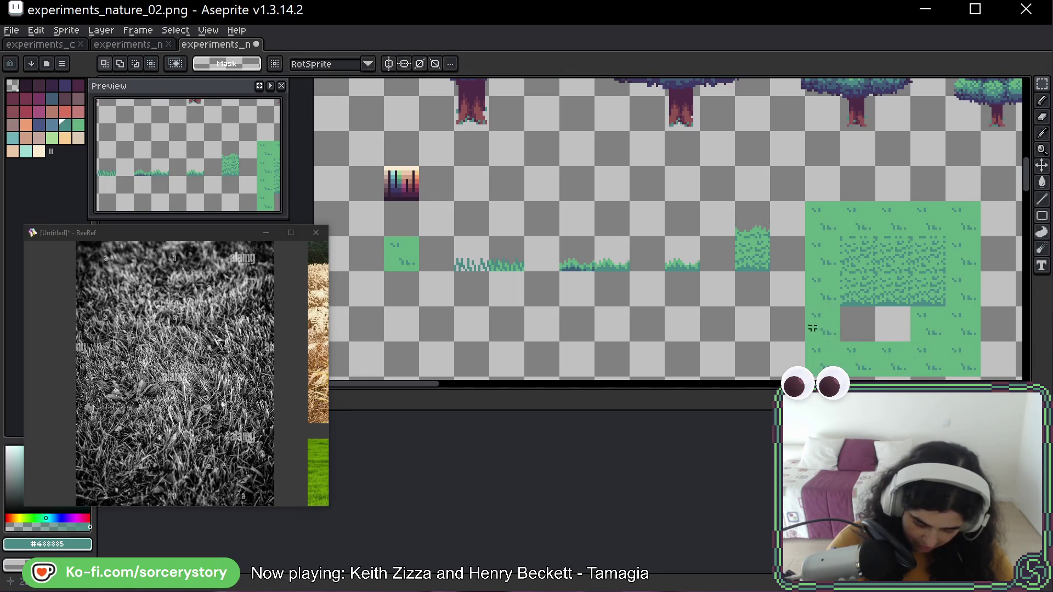
pyautogui.moveTo(742, 242)
pyautogui.mouseDown()
pyautogui.moveTo(747, 216)
pyautogui.moveTo(508, 196)
pyautogui.mouseUp()
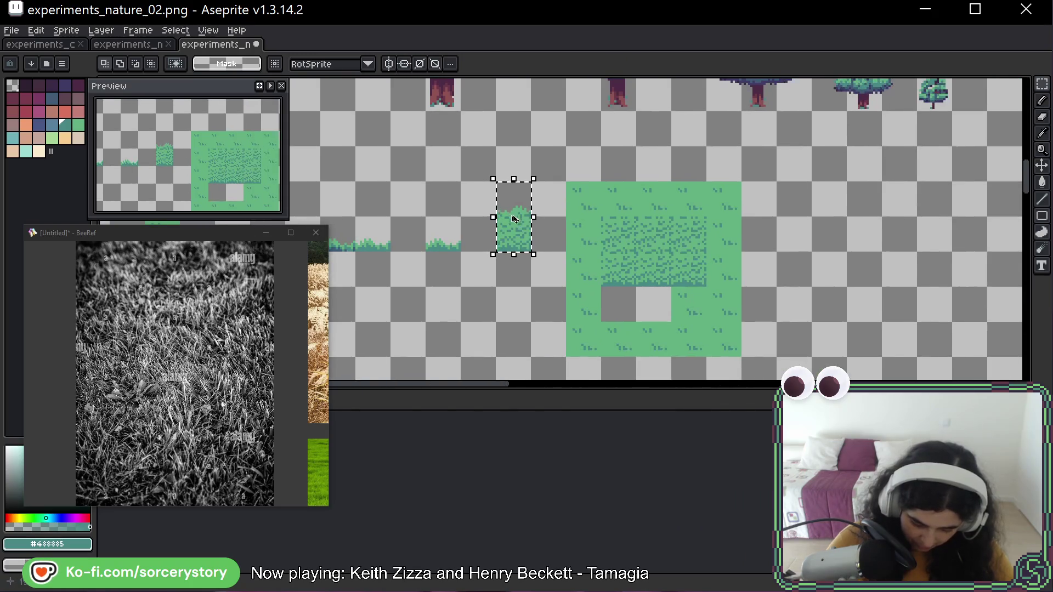
pyautogui.moveTo(515, 238)
pyautogui.mouseDown()
pyautogui.moveTo(620, 275)
pyautogui.moveTo(624, 293)
pyautogui.moveTo(622, 230)
pyautogui.moveTo(702, 238)
pyautogui.moveTo(697, 277)
pyautogui.moveTo(622, 276)
pyautogui.moveTo(653, 307)
pyautogui.moveTo(704, 307)
pyautogui.mouseUp()
pyautogui.click(749, 308)
pyautogui.scroll(-2, 751, 311)
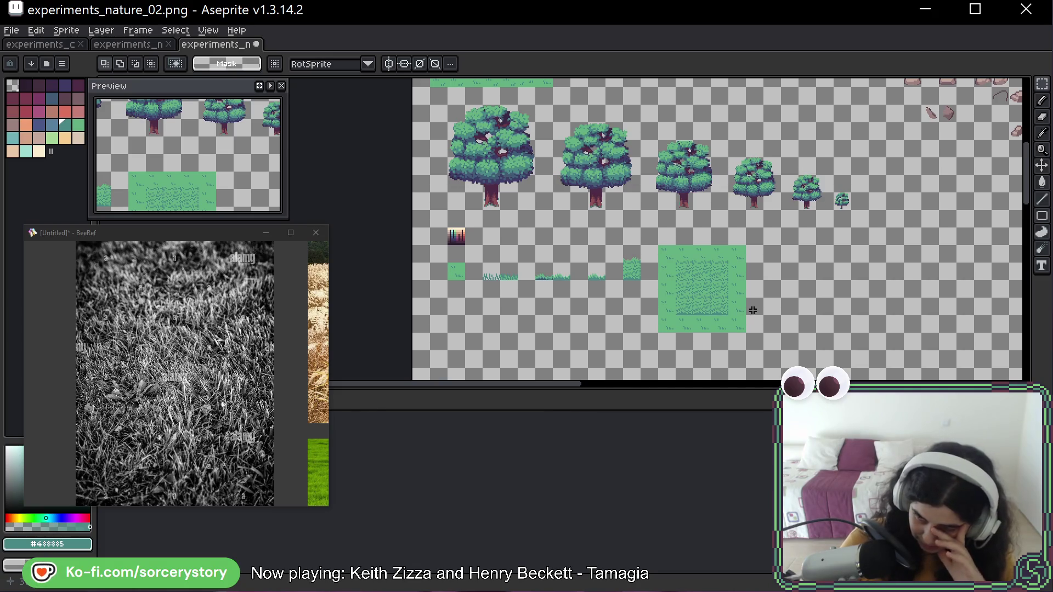
# Move the small tall-grass tile to the right of the first grass patch
pyautogui.scroll(5, 564, 294)
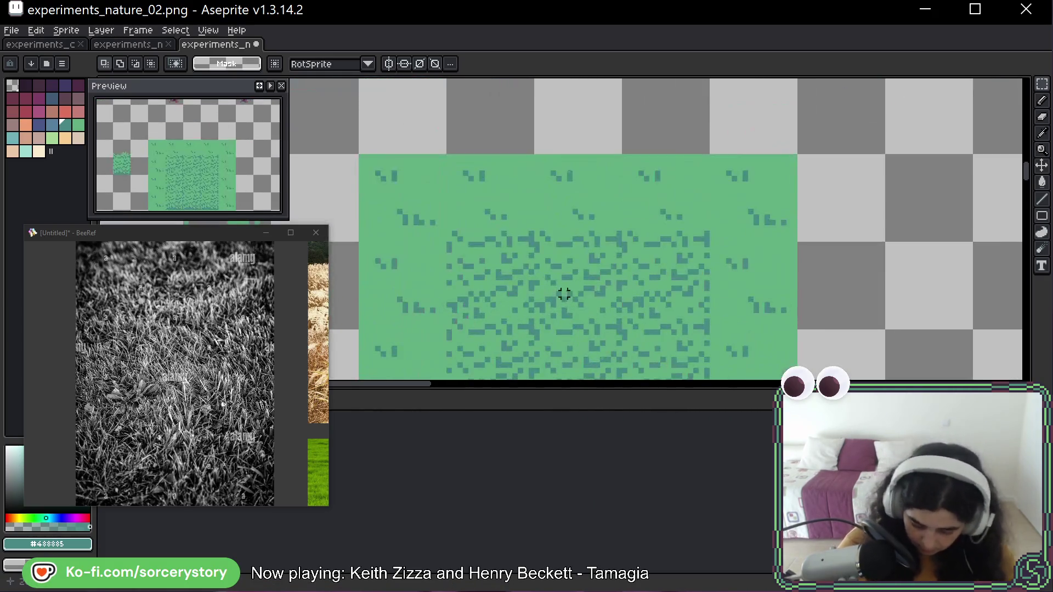
pyautogui.moveTo(564, 294)
pyautogui.mouseDown()
pyautogui.moveTo(634, 237)
pyautogui.moveTo(753, 201)
pyautogui.mouseUp()
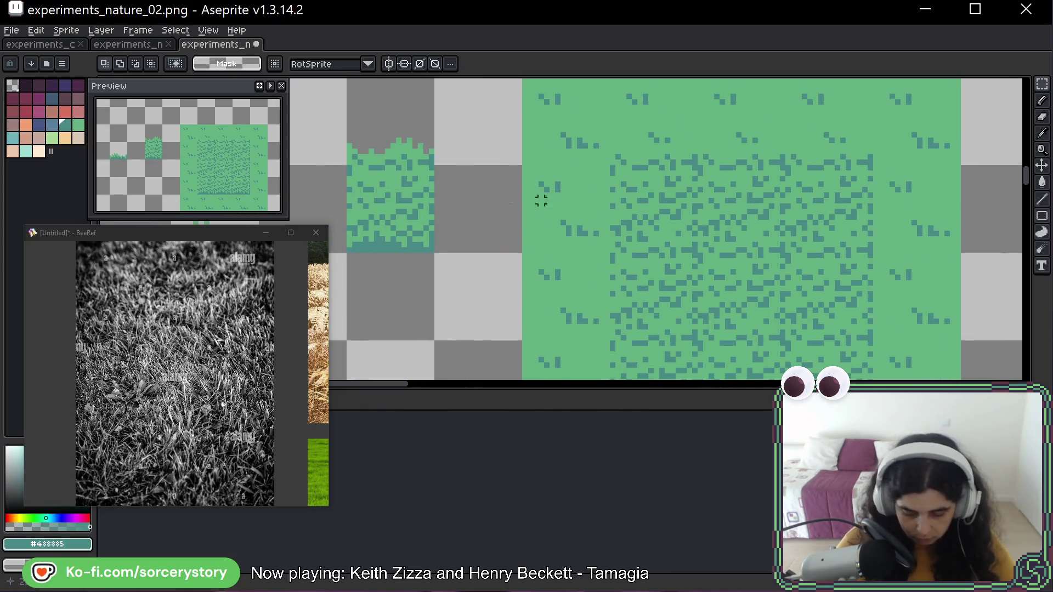
pyautogui.hscroll(-5, 541, 201)
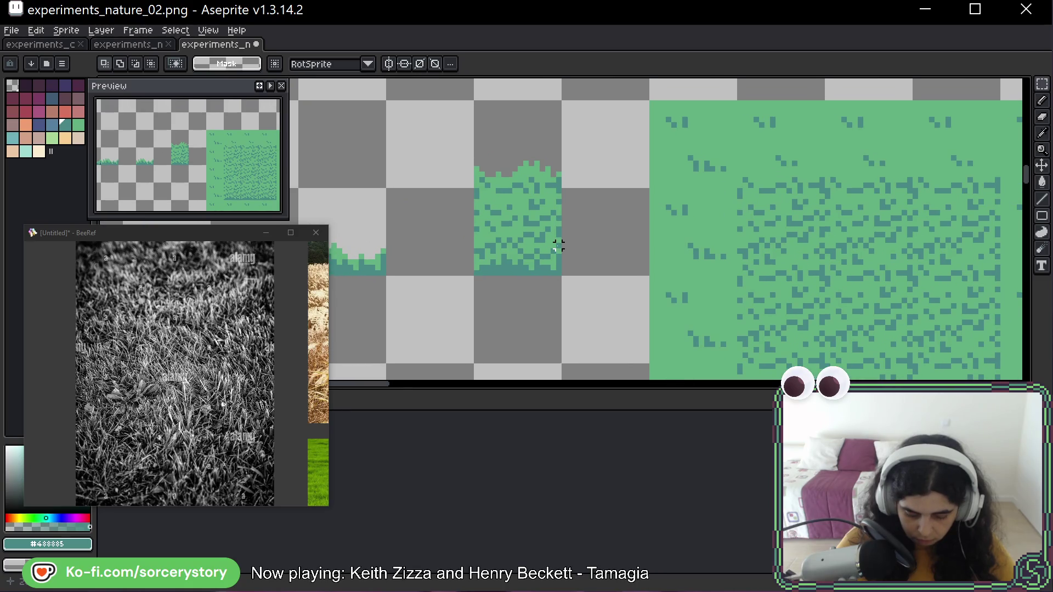
pyautogui.moveTo(525, 146)
pyautogui.mouseDown()
pyautogui.moveTo(498, 243)
pyautogui.moveTo(995, 242)
pyautogui.moveTo(731, 242)
pyautogui.mouseUp()
pyautogui.click(692, 285)
# Place a copy of the grass patch right of the tall-grass tile and nudge it into line
pyautogui.scroll(-4, 686, 293)
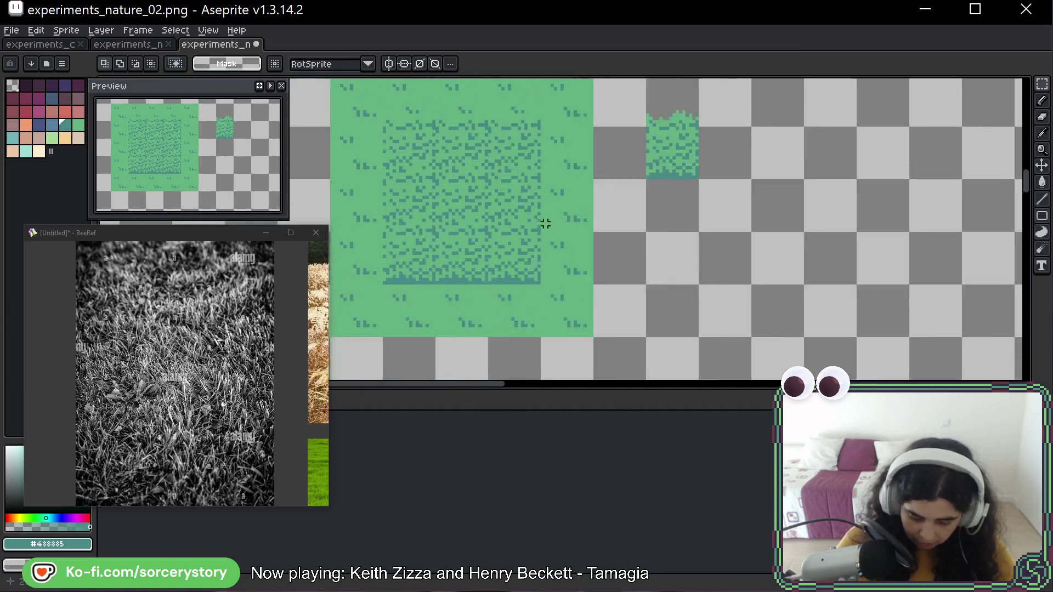
pyautogui.moveTo(552, 278); pyautogui.dragTo(724, 248)
pyautogui.click(594, 117)
pyautogui.moveTo(612, 91)
pyautogui.mouseDown()
pyautogui.moveTo(883, 304)
pyautogui.moveTo(849, 296)
pyautogui.mouseUp()
pyautogui.moveTo(775, 235); pyautogui.dragTo(795, 247)
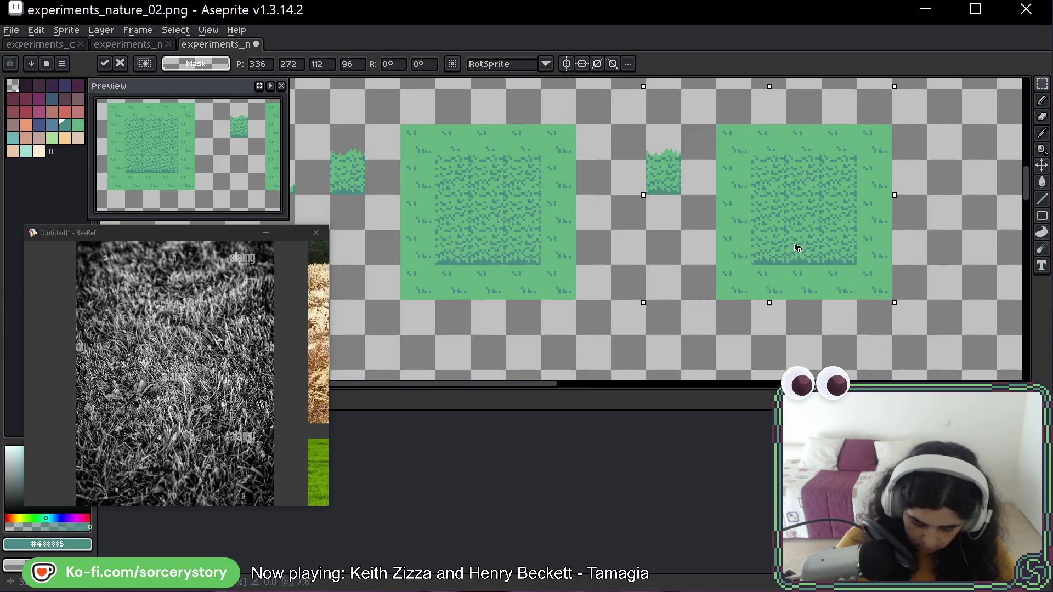
pyautogui.press('Return')
pyautogui.scroll(4, 630, 254)
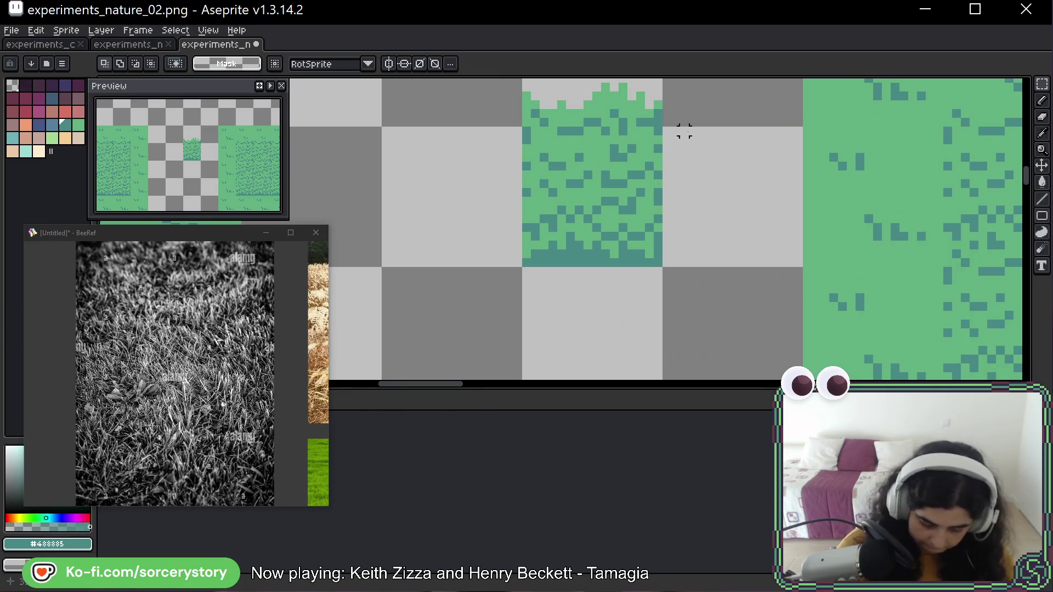
pyautogui.moveTo(683, 131); pyautogui.dragTo(689, 188)
# Try a dark teal left edge on the tall-grass tile, then undo it and a stray pixel
pyautogui.click(724, 116)
pyautogui.moveTo(709, 132); pyautogui.dragTo(696, 170)
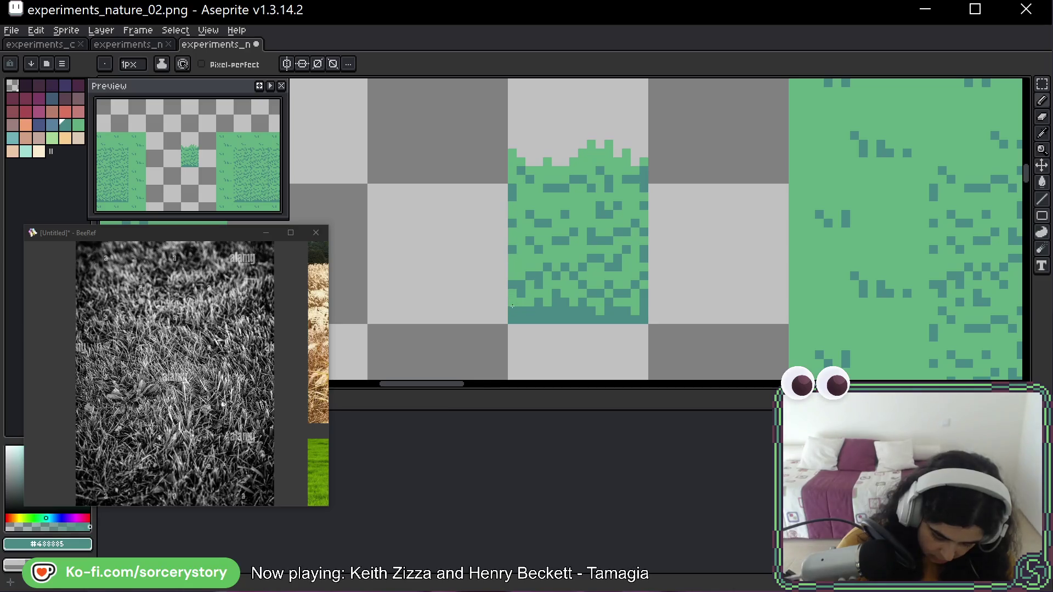
pyautogui.moveTo(512, 290); pyautogui.dragTo(510, 232)
pyautogui.moveTo(512, 172); pyautogui.dragTo(512, 149)
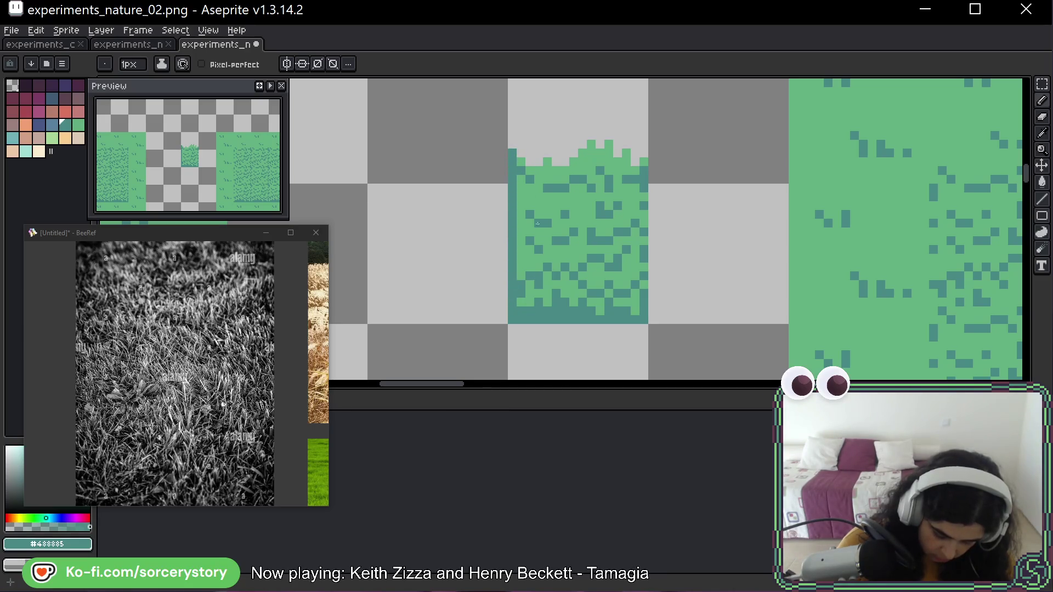
pyautogui.hotkey('ctrl', 'z')
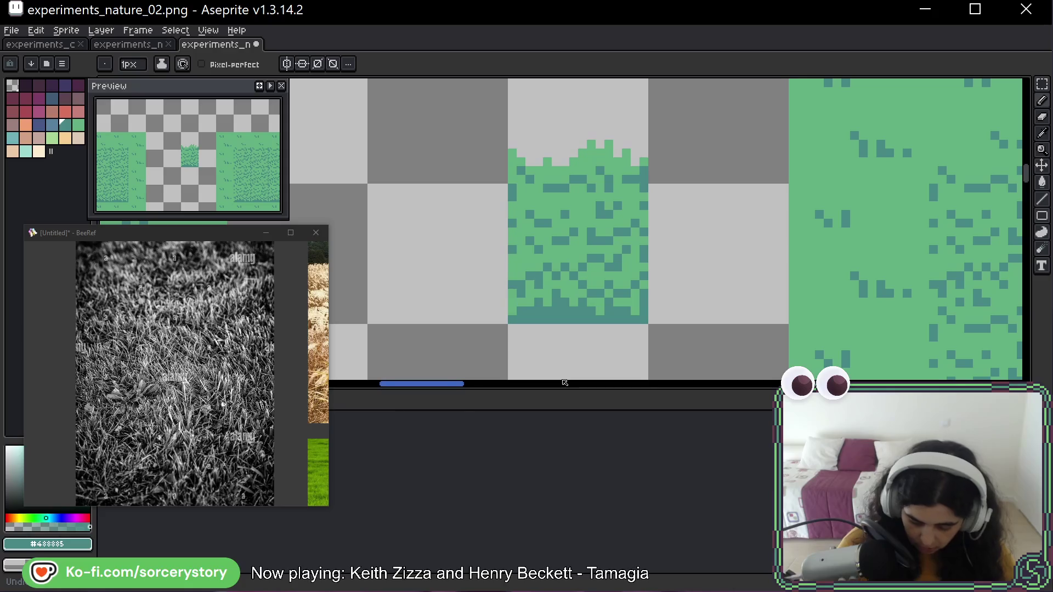
pyautogui.click(597, 101)
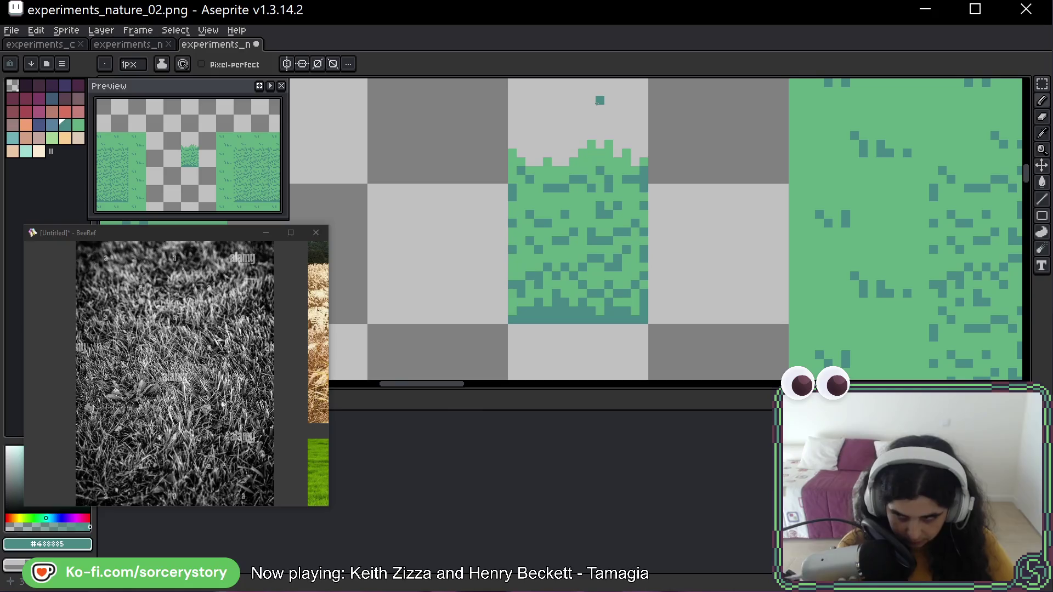
pyautogui.hotkey('ctrl', 'z')
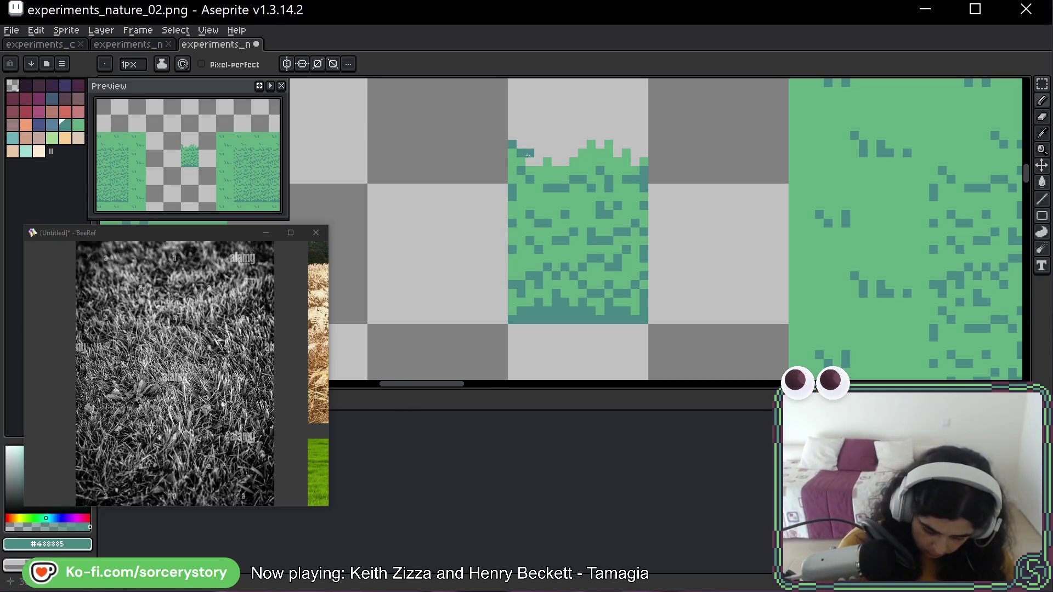
# Paint uneven green grass blades along the tile's top edge, especially the top right
pyautogui.click(555, 145)
pyautogui.moveTo(547, 153); pyautogui.dragTo(573, 153)
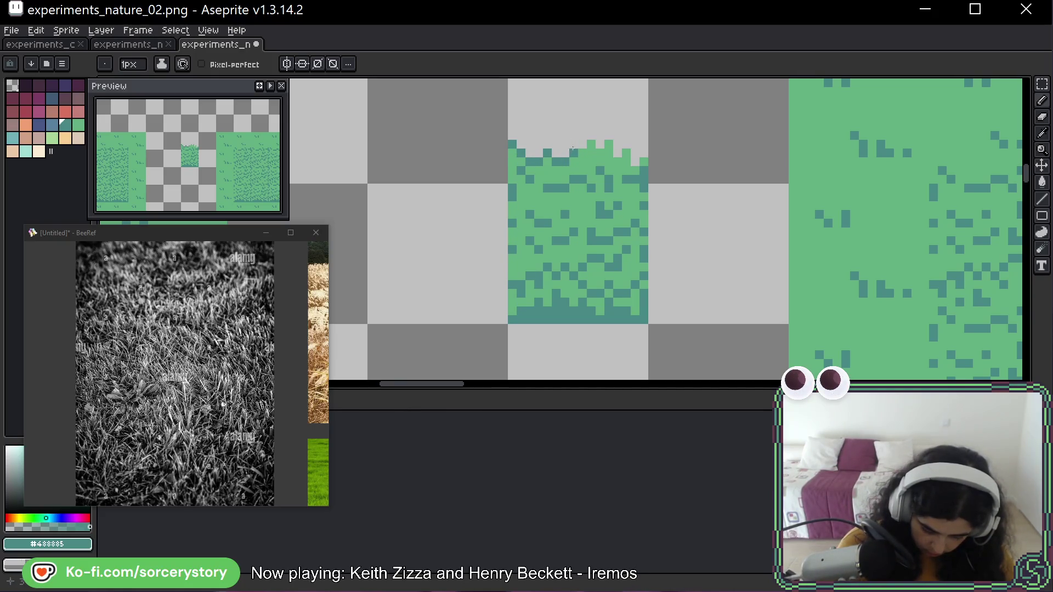
pyautogui.click(582, 144)
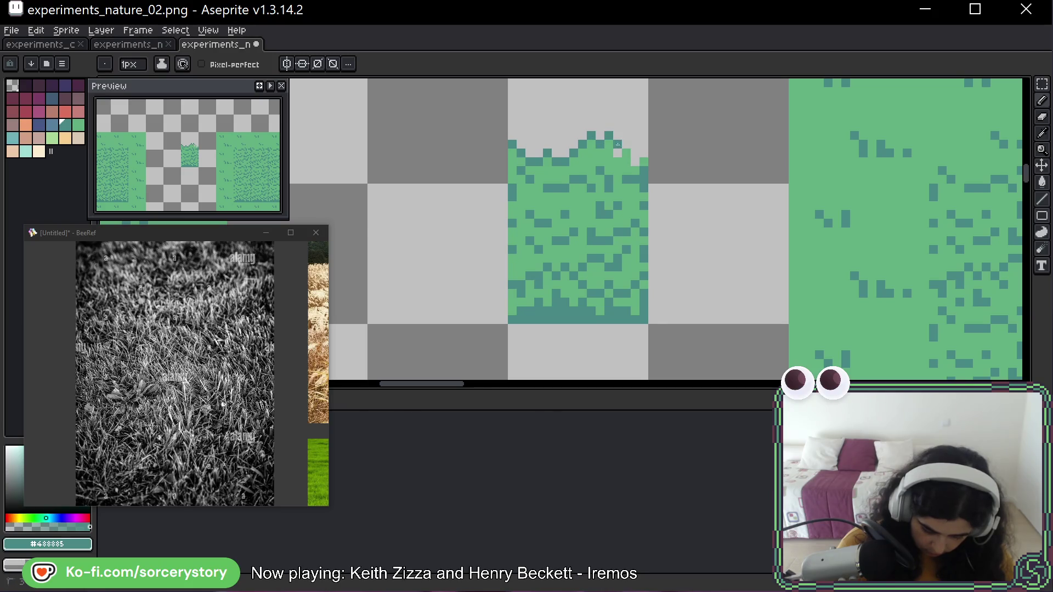
pyautogui.click(626, 145)
pyautogui.click(635, 153)
pyautogui.click(643, 154)
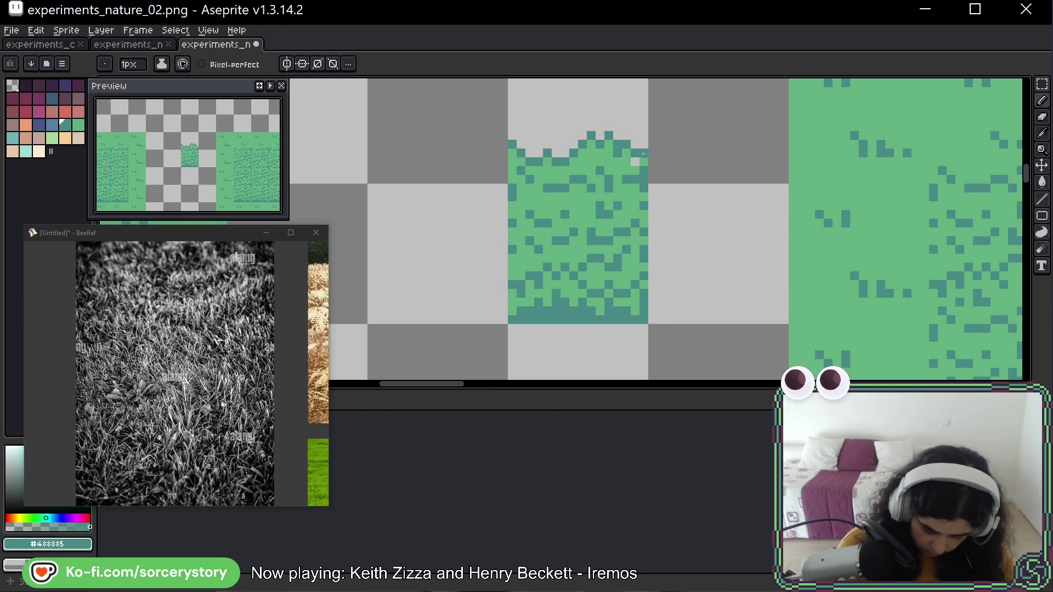
pyautogui.click(636, 161)
pyautogui.press('space')
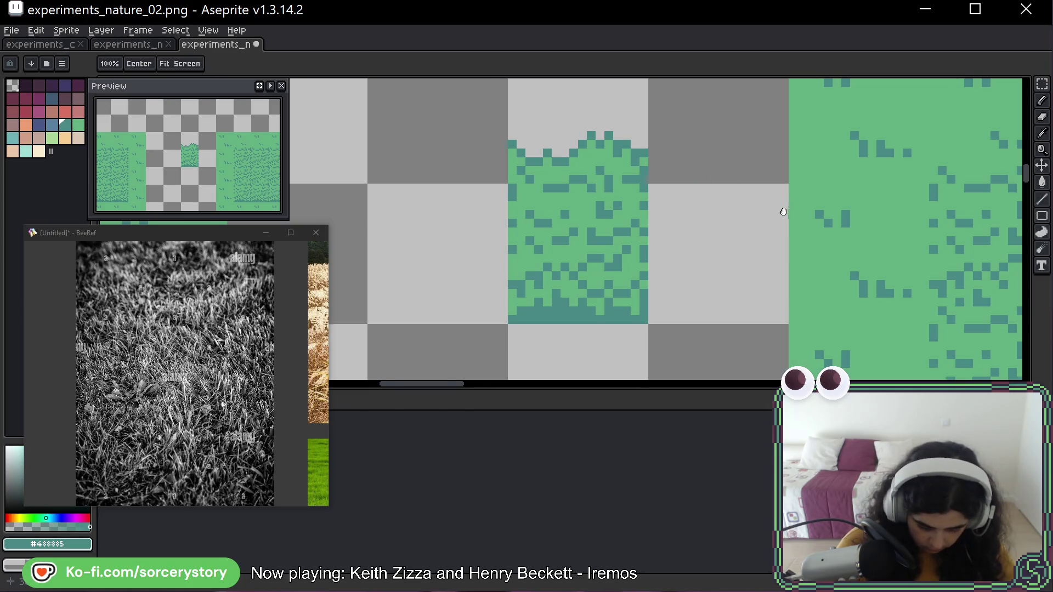
pyautogui.moveTo(783, 211); pyautogui.dragTo(664, 194)
pyautogui.scroll(-1, 663, 191)
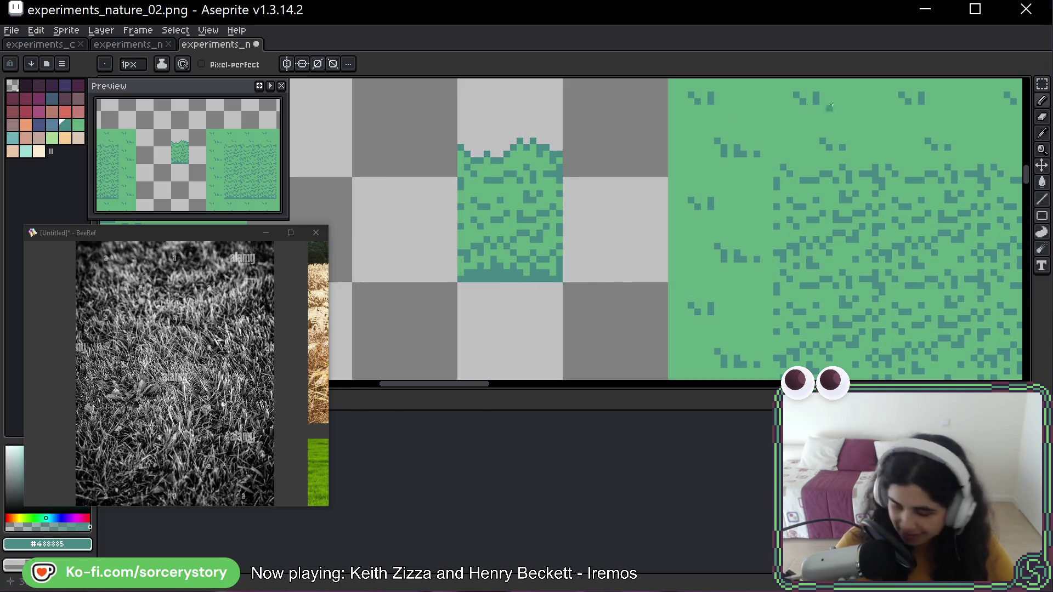
# Magic-wand the small tall-grass tile and move it beside the large grass tile
pyautogui.press('w')
pyautogui.scroll(-1, 756, 234)
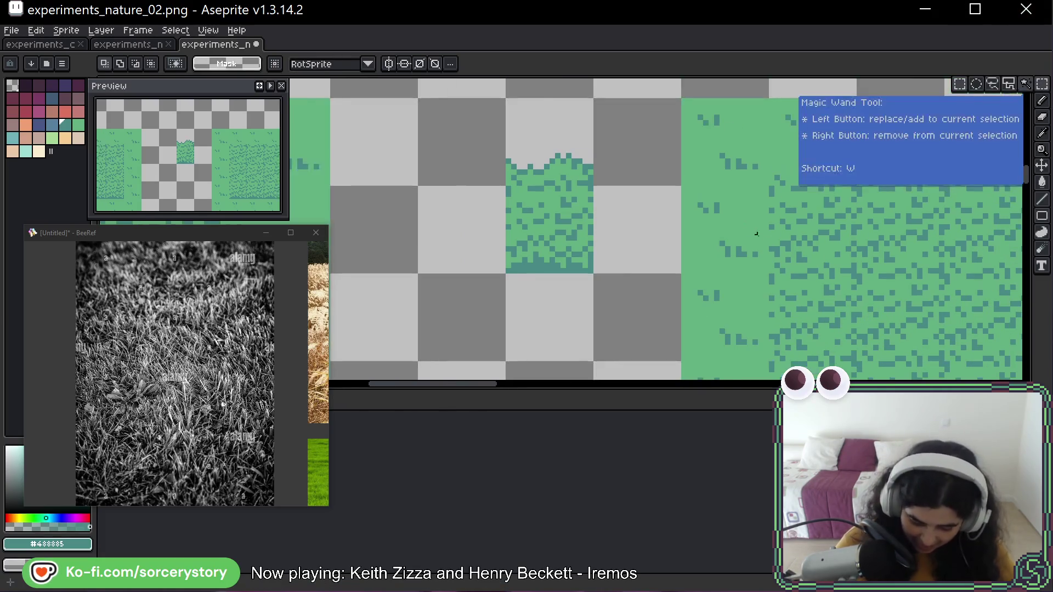
pyautogui.hscroll(5, 617, 206)
pyautogui.scroll(-1, 618, 207)
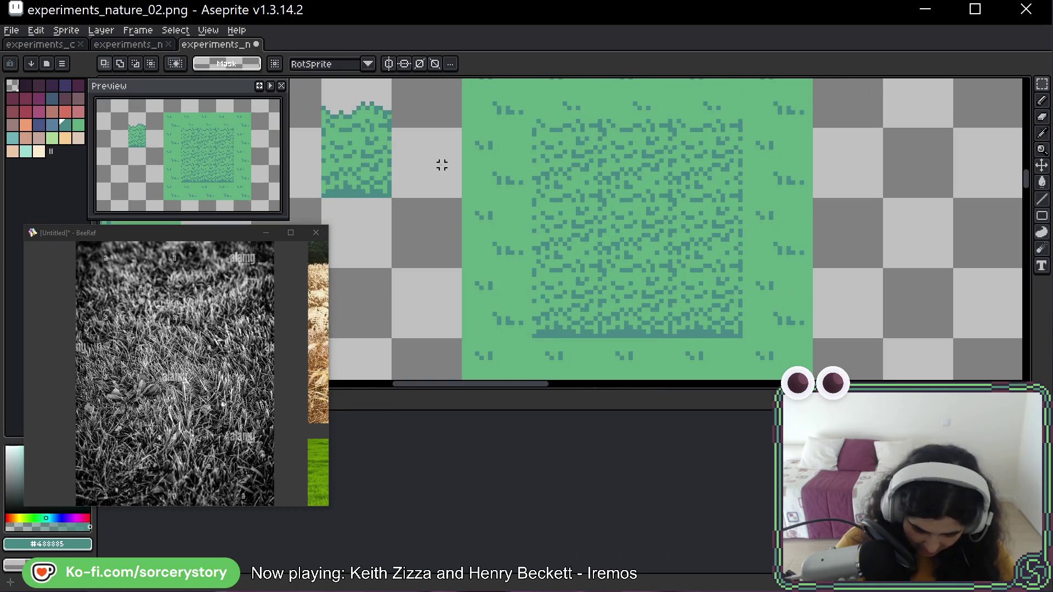
pyautogui.hscroll(-3, 442, 165)
pyautogui.scroll(2, 442, 165)
pyautogui.click(404, 202)
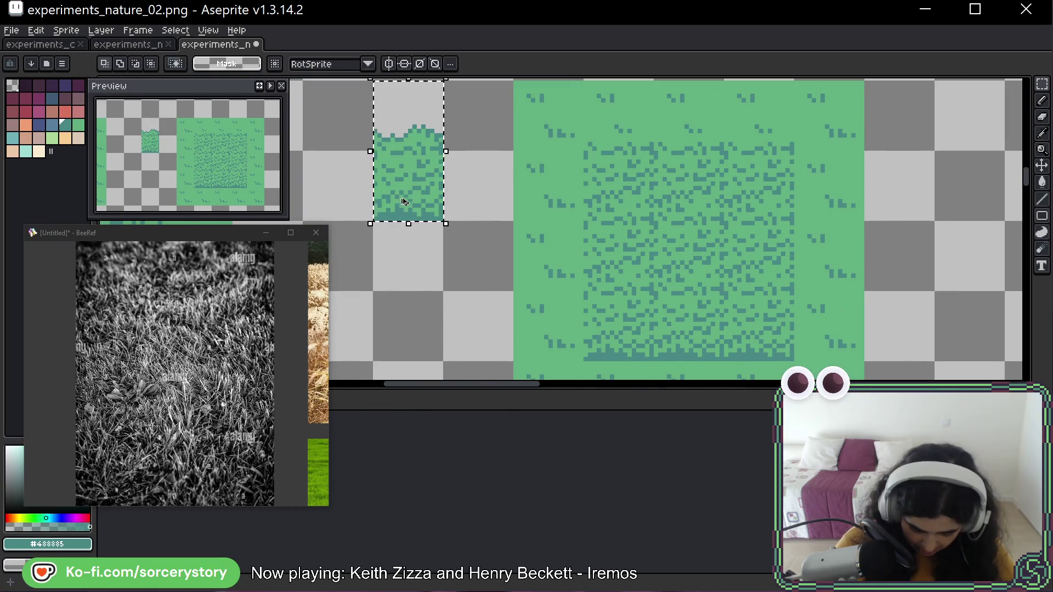
pyautogui.moveTo(404, 202)
pyautogui.mouseDown()
pyautogui.moveTo(759, 181)
pyautogui.moveTo(762, 241)
pyautogui.moveTo(619, 247)
pyautogui.moveTo(748, 313)
pyautogui.mouseUp()
pyautogui.hotkey('ctrl', 'd')
pyautogui.scroll(-4, 743, 307)
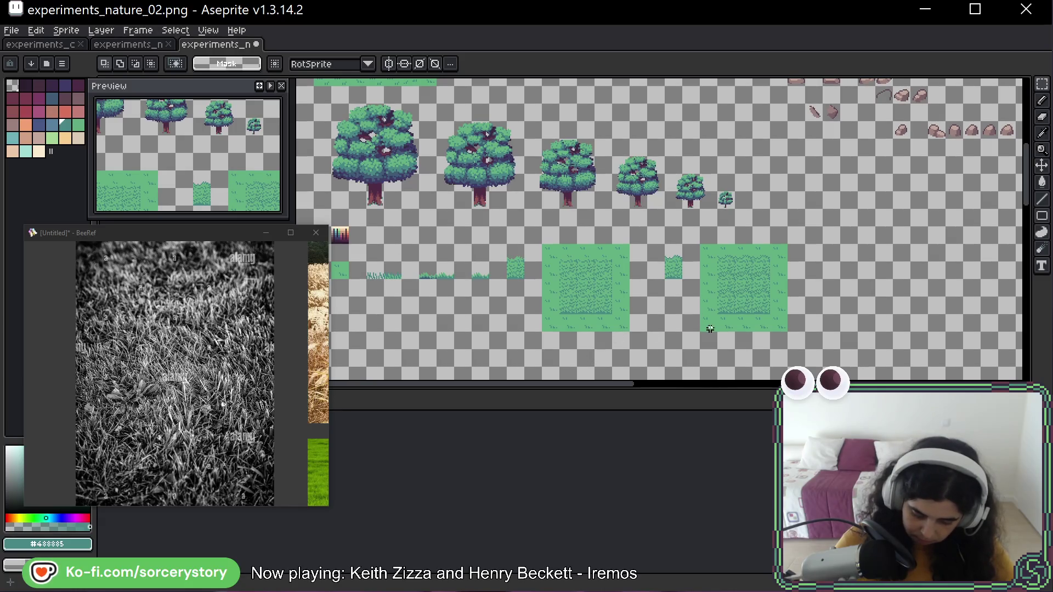
pyautogui.scroll(4, 673, 274)
pyautogui.hotkey('ctrl', 'a')
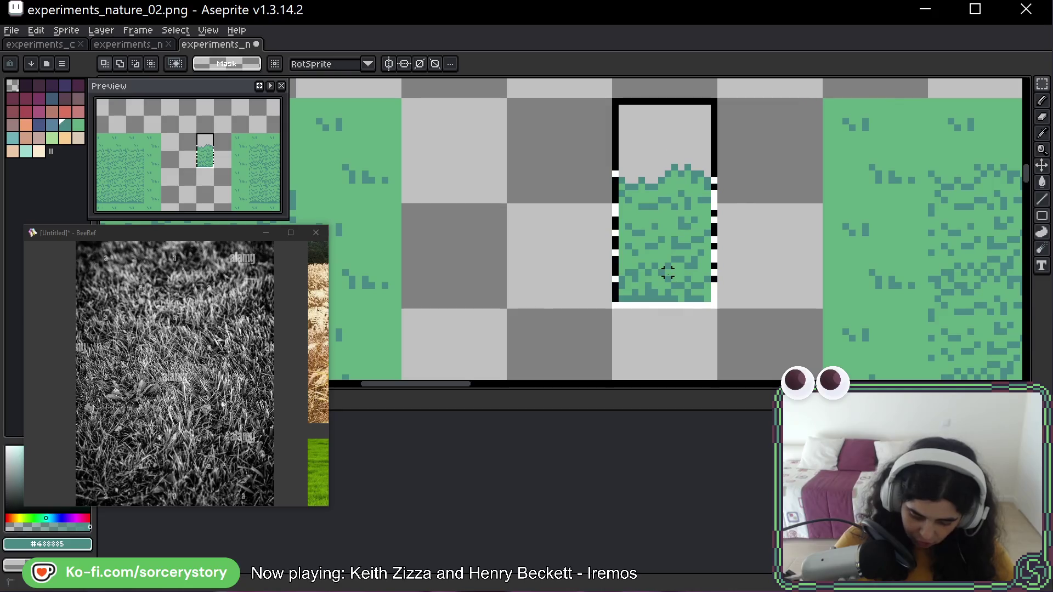
pyautogui.hotkey('ctrl', 'd')
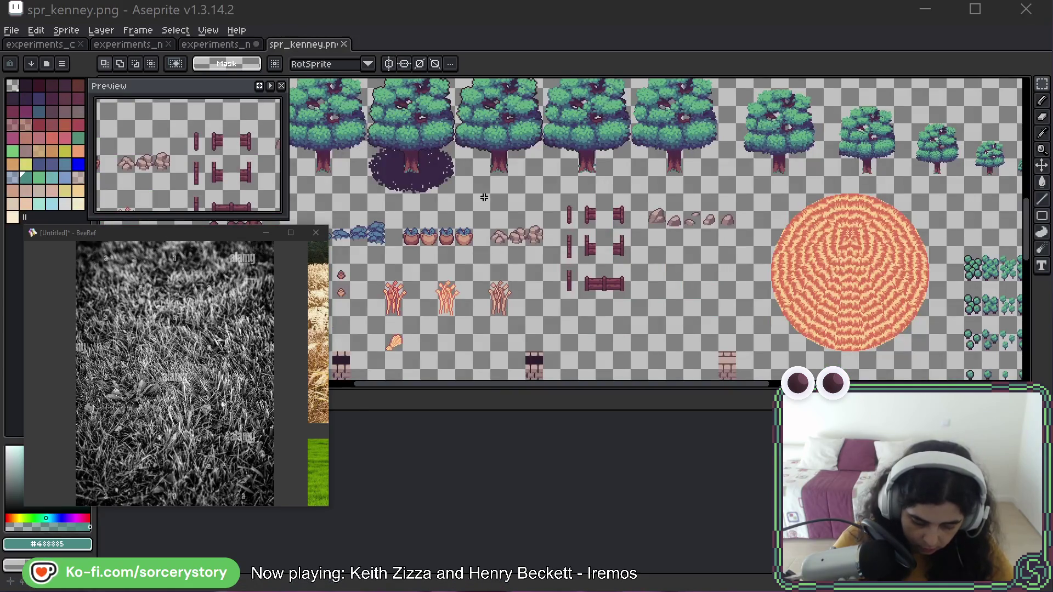
# Copy the tall-grass tile from experiments_nature_02 into spr_kenney beside the fences and save
pyautogui.scroll(-1, 512, 284)
pyautogui.scroll(5, 512, 284)
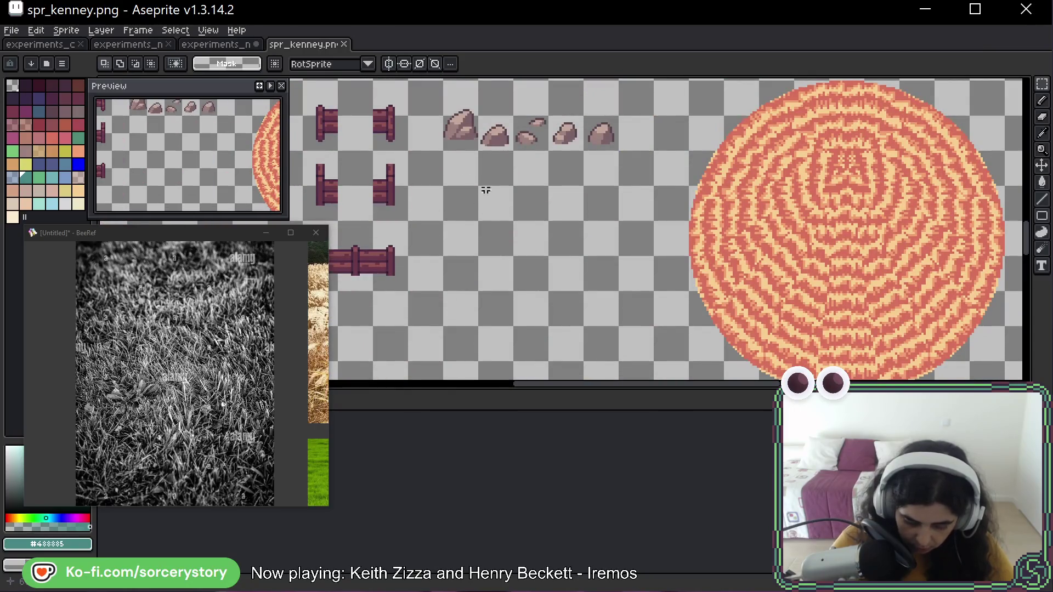
pyautogui.click(216, 44)
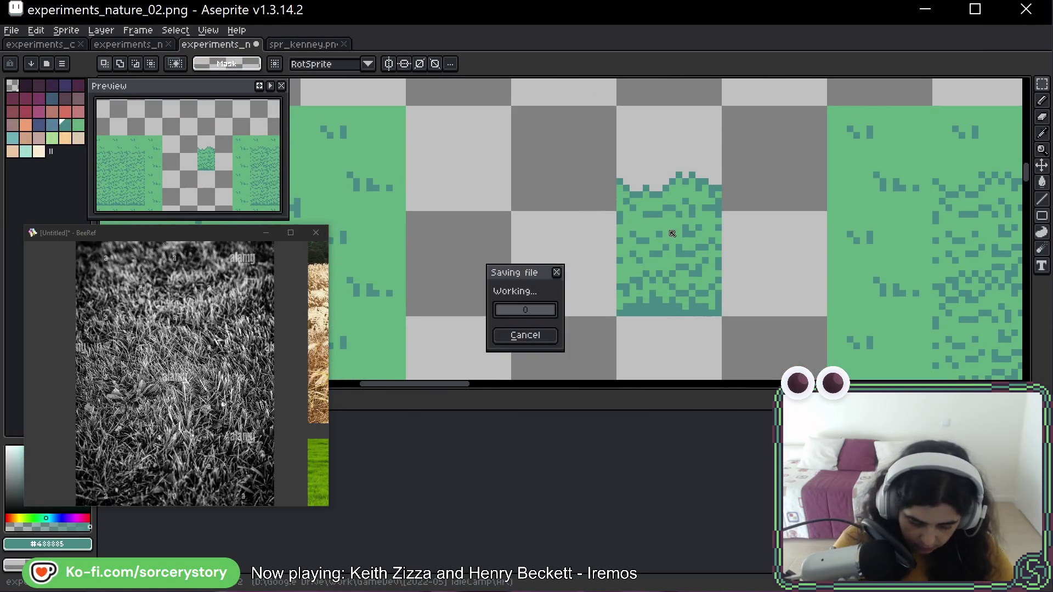
pyautogui.moveTo(665, 169); pyautogui.dragTo(708, 307)
pyautogui.hotkey('ctrl', 'Tab')
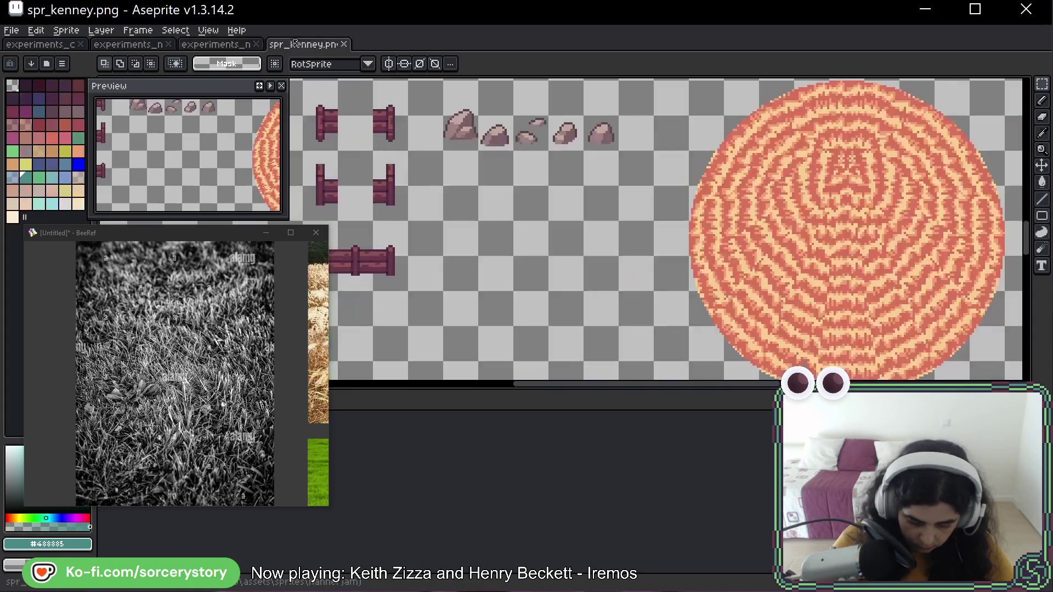
pyautogui.hotkey('ctrl', 'v')
pyautogui.moveTo(557, 247)
pyautogui.mouseDown()
pyautogui.moveTo(507, 253)
pyautogui.moveTo(444, 225)
pyautogui.mouseUp()
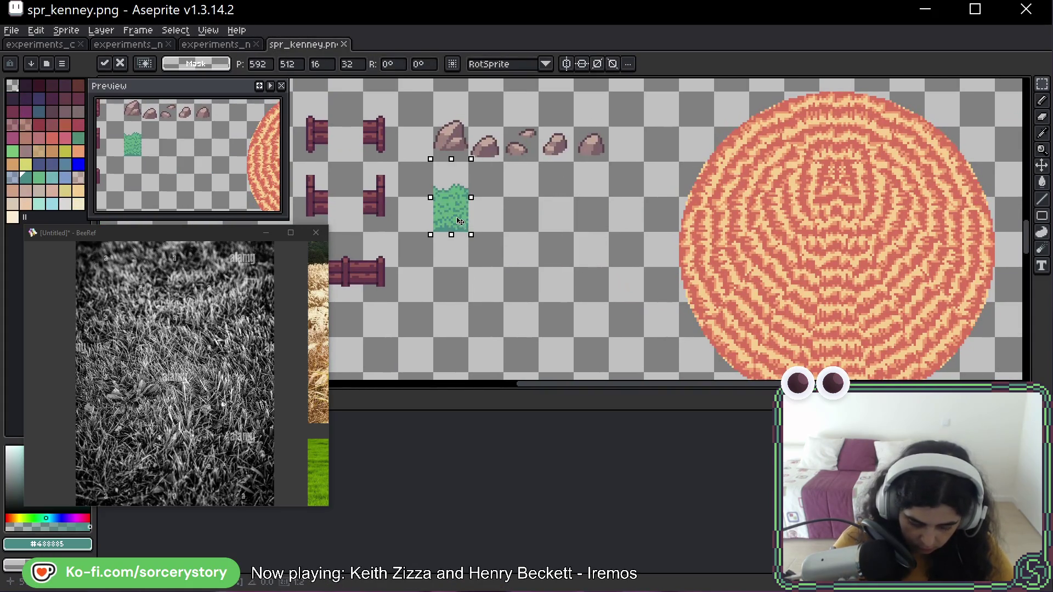
pyautogui.press('Return')
pyautogui.scroll(4, 482, 210)
pyautogui.hotkey('ctrl', 's')
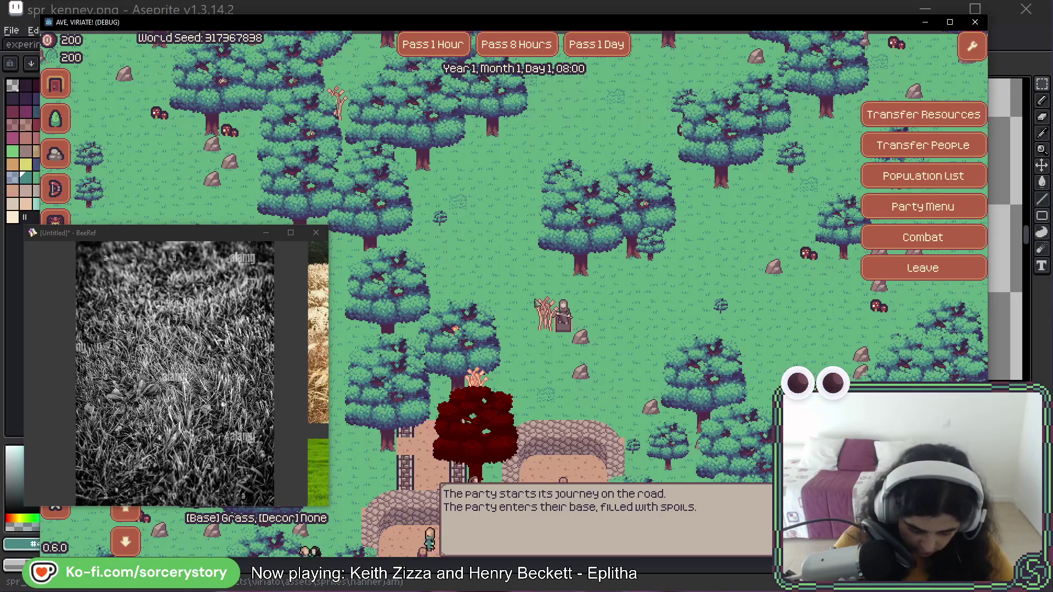
# Inspect the Forester building, then pan with WASD over the grass and upper forest
pyautogui.click(557, 316)
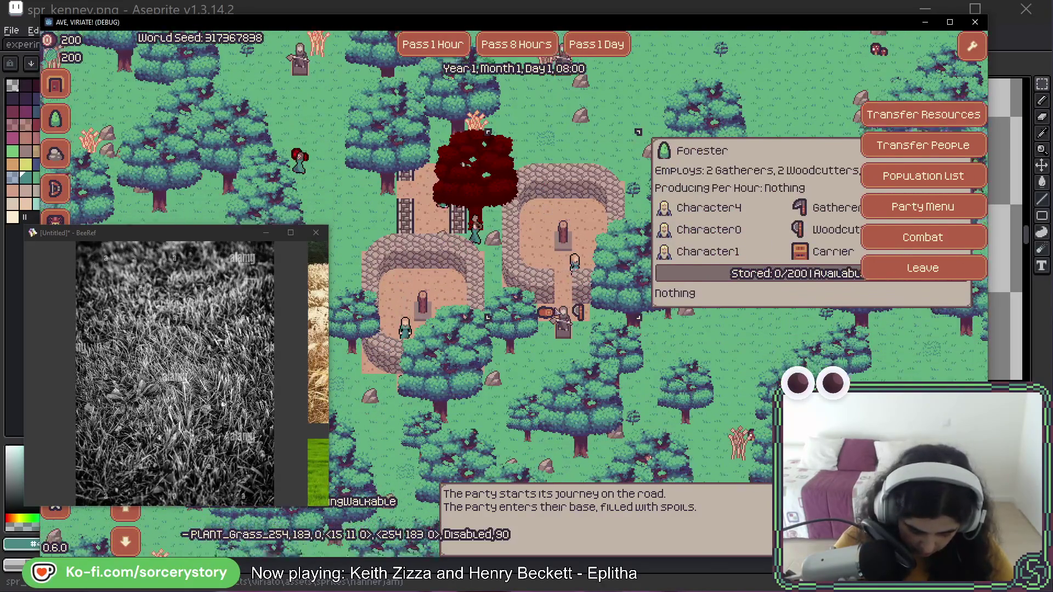
pyautogui.click(557, 311)
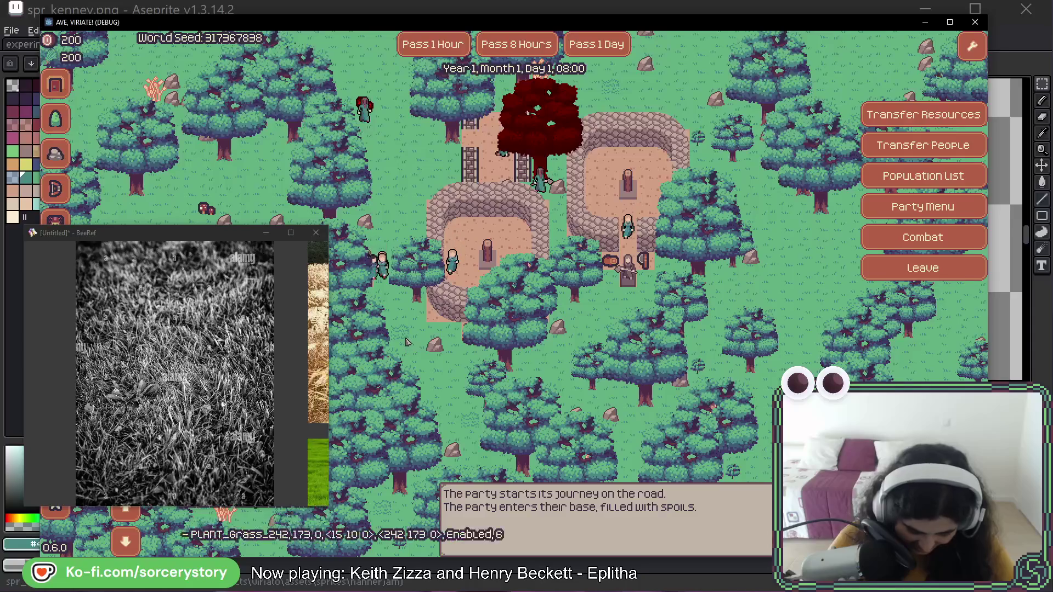
pyautogui.press('a')
pyautogui.press('w')
pyautogui.press('a')
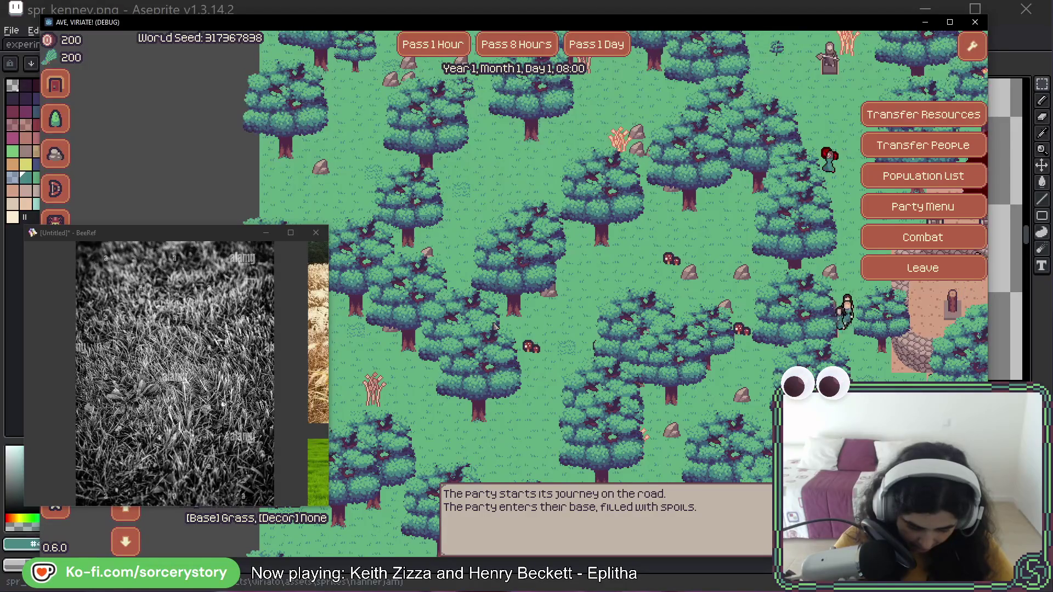
pyautogui.press('w')
pyautogui.press('d')
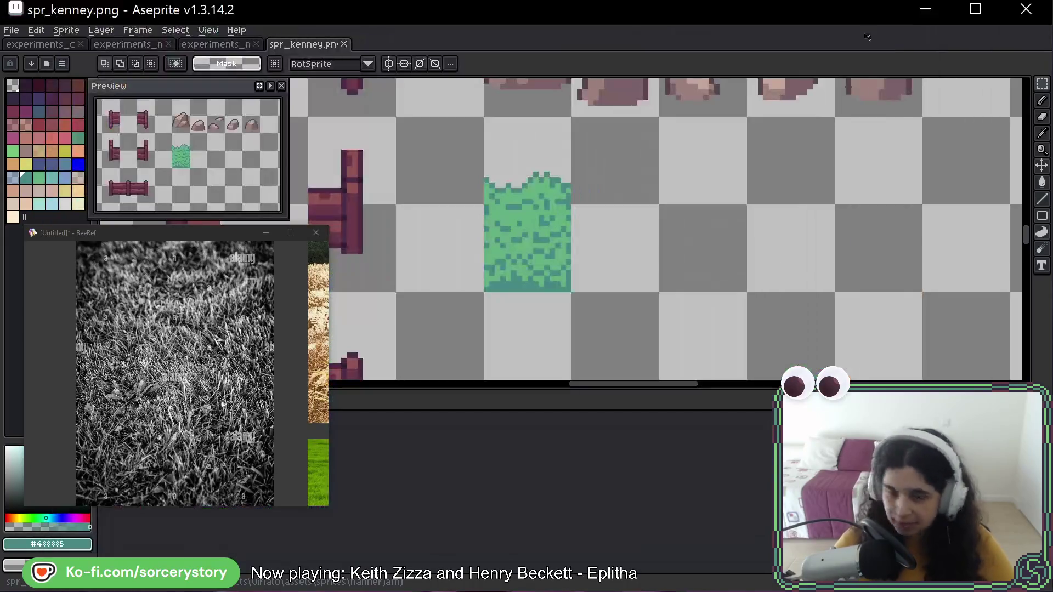
# On experiments_nature_02, duplicate the tall-grass tile and grass patch pair further right
pyautogui.scroll(1, 544, 174)
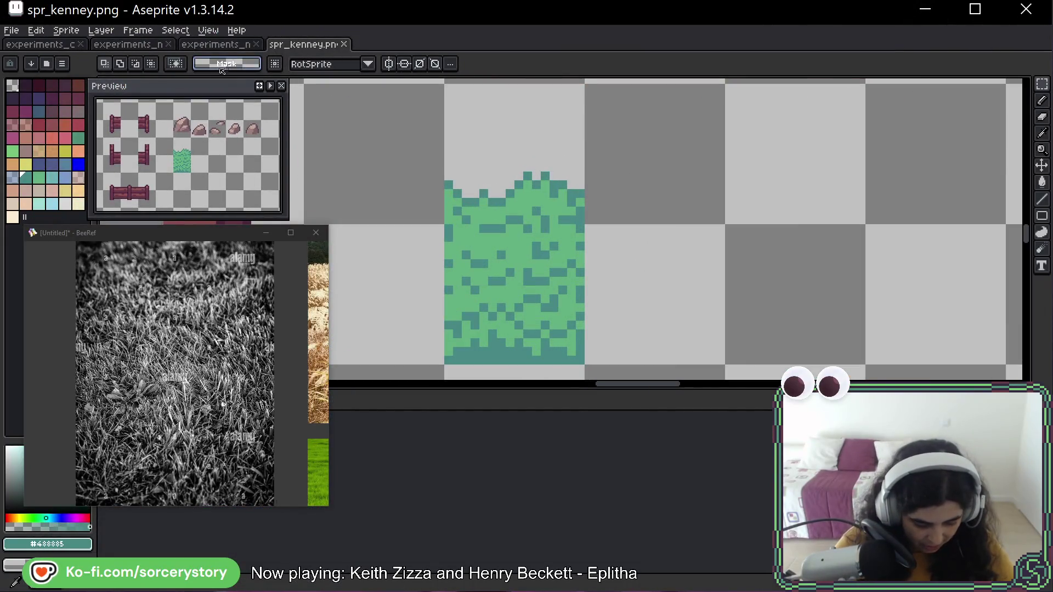
pyautogui.hotkey('ctrl', 'shift', 'Tab')
pyautogui.hotkey('ctrl', 'v')
pyautogui.scroll(-2, 704, 209)
pyautogui.moveTo(704, 209); pyautogui.dragTo(530, 188)
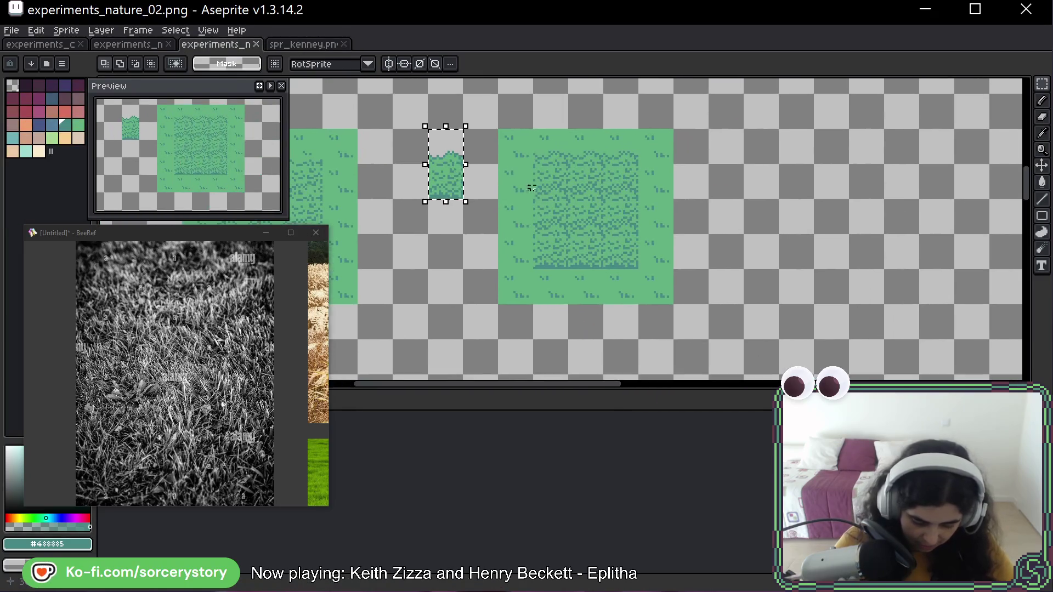
pyautogui.moveTo(428, 128); pyautogui.dragTo(674, 305)
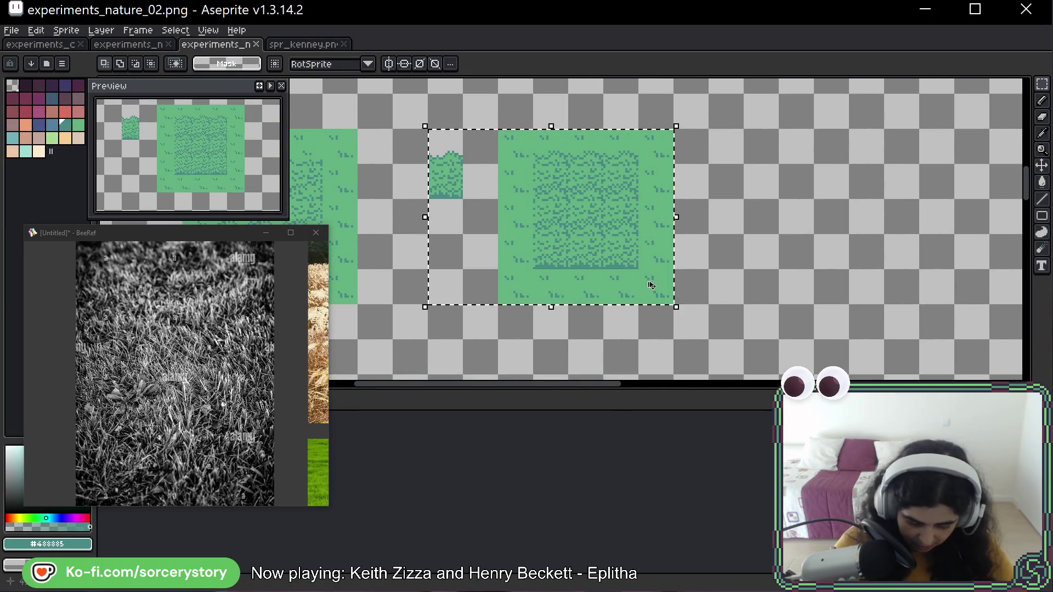
pyautogui.moveTo(452, 199)
pyautogui.mouseDown()
pyautogui.moveTo(767, 198)
pyautogui.moveTo(605, 195)
pyautogui.mouseUp()
pyautogui.scroll(4, 605, 195)
pyautogui.moveTo(630, 106); pyautogui.dragTo(718, 281)
# Fill the empty strip under the duplicated grass with dark blue #3F5B74
pyautogui.press('w')
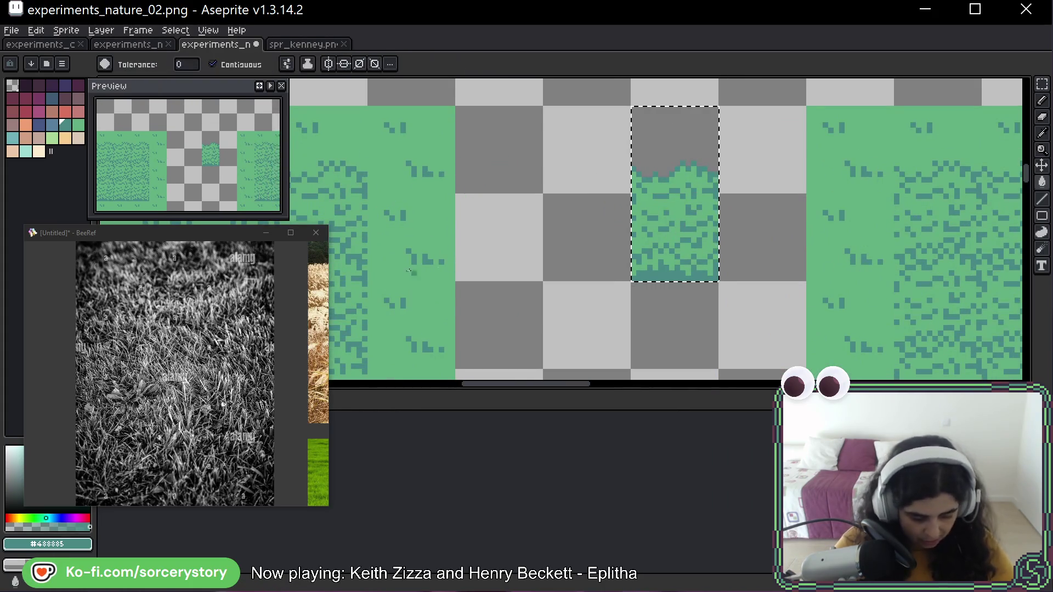
pyautogui.scroll(-2, 435, 234)
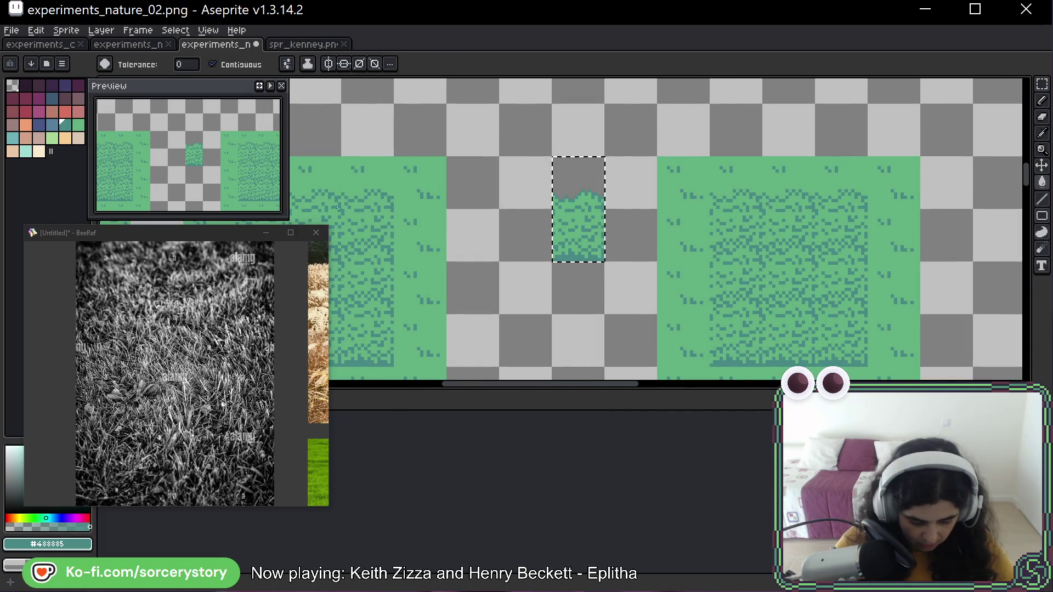
pyautogui.scroll(-4, 338, 209)
pyautogui.scroll(1, 626, 226)
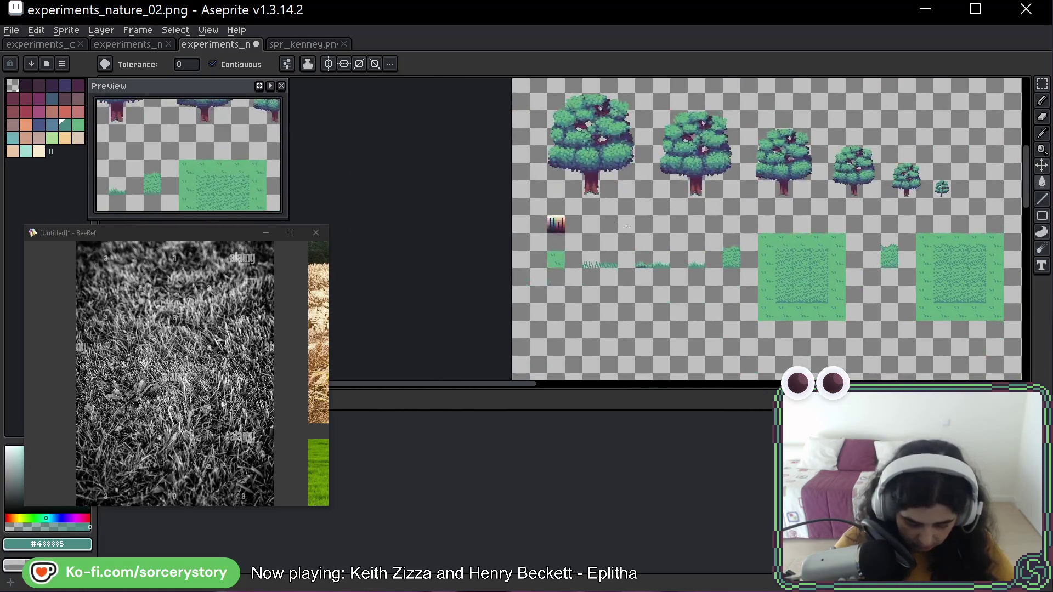
pyautogui.scroll(8, 626, 226)
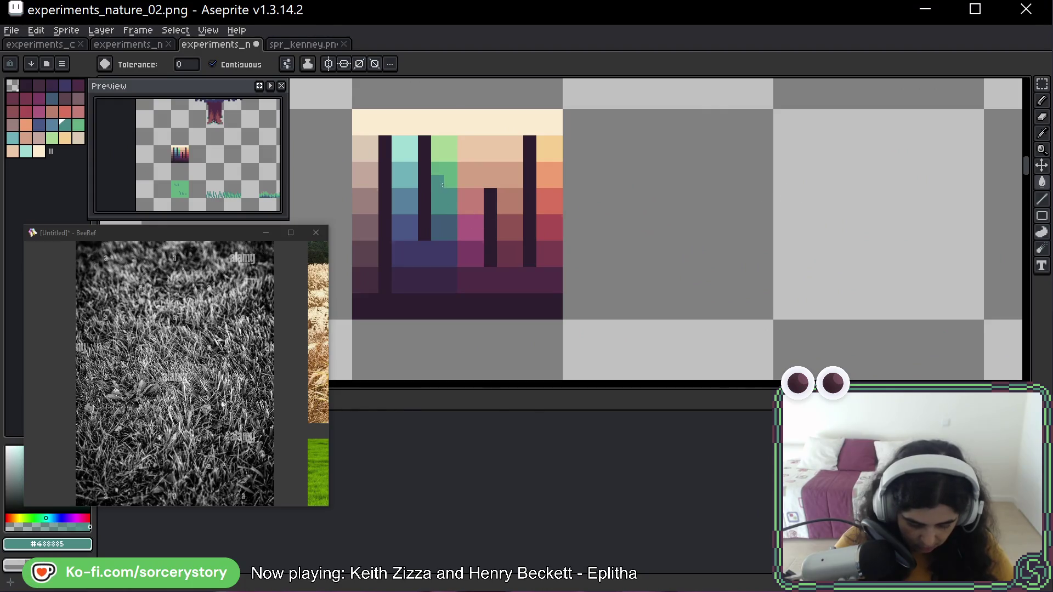
pyautogui.keyDown('alt'); pyautogui.click(442, 185); pyautogui.keyUp('alt')
pyautogui.scroll(-5, 715, 230)
pyautogui.scroll(2, 714, 230)
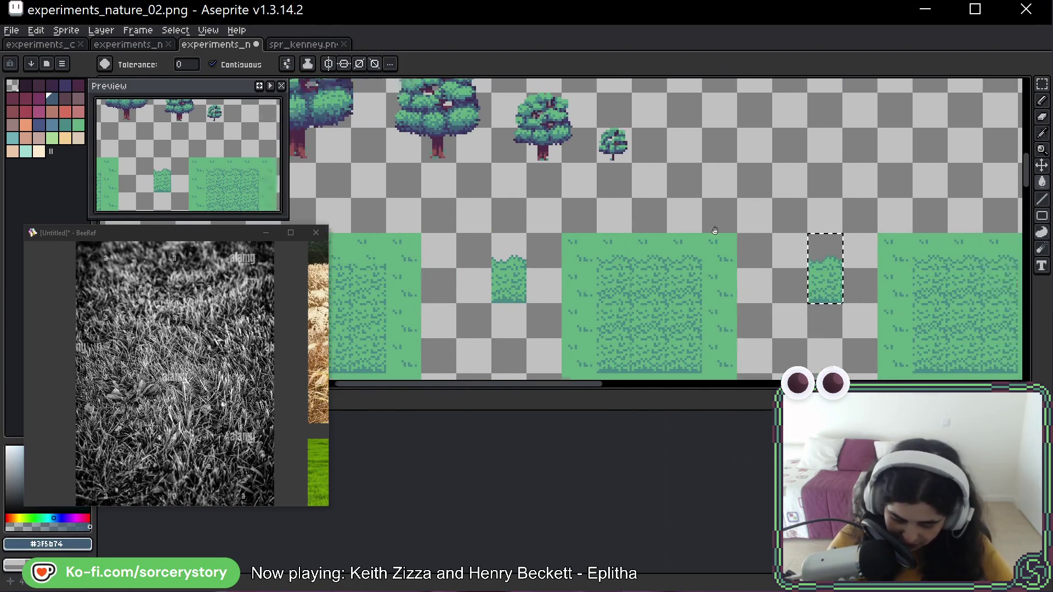
pyautogui.scroll(3, 715, 230)
pyautogui.hscroll(5, 547, 305)
pyautogui.click(455, 297)
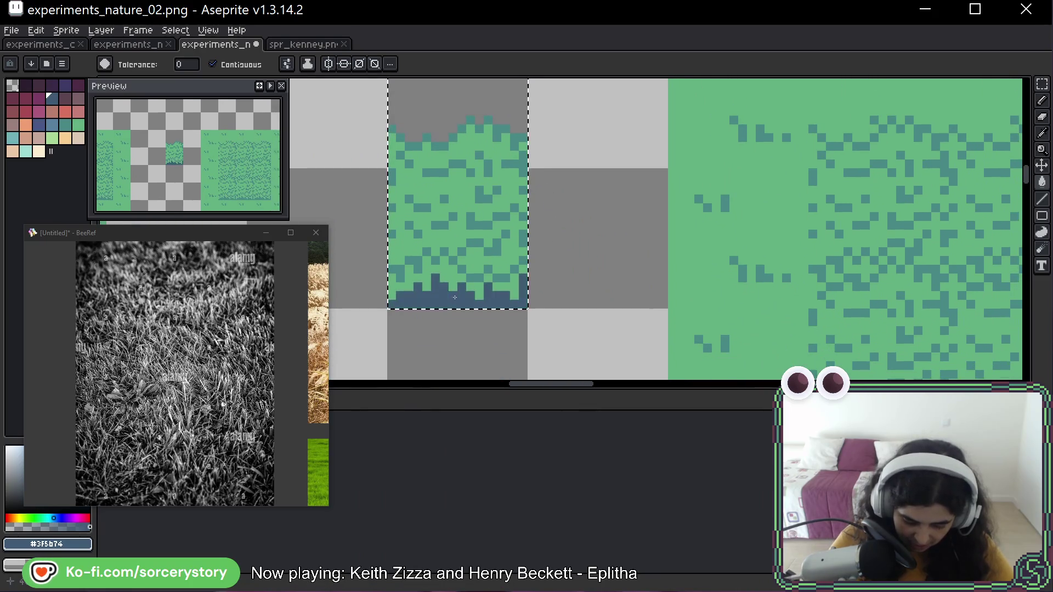
pyautogui.scroll(1, 504, 183)
pyautogui.click(504, 182)
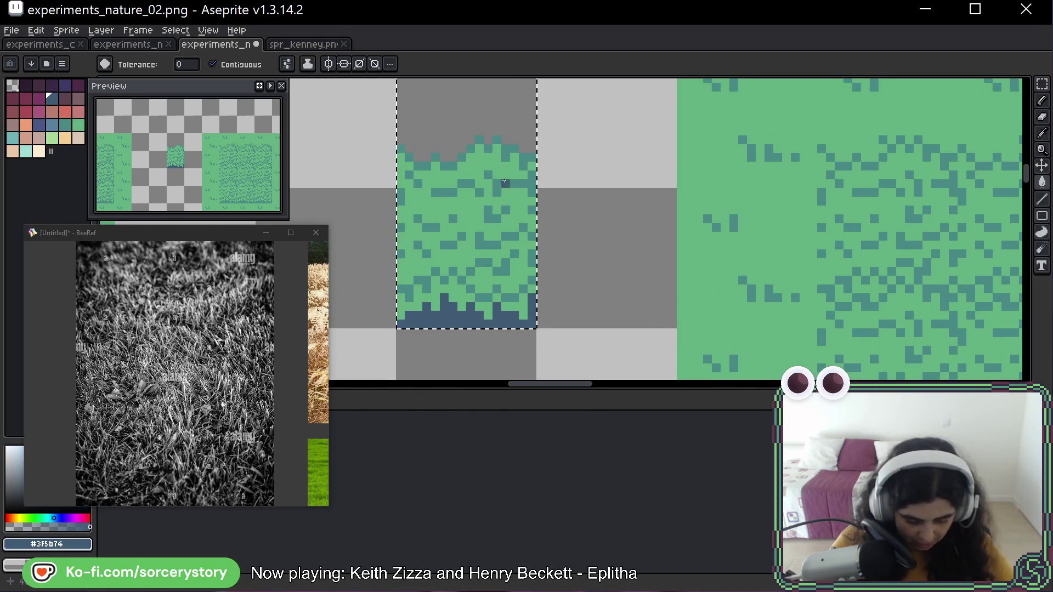
# With Contiguous off, turn dark teal pixels dark blue and green pixels teal
pyautogui.click(212, 64)
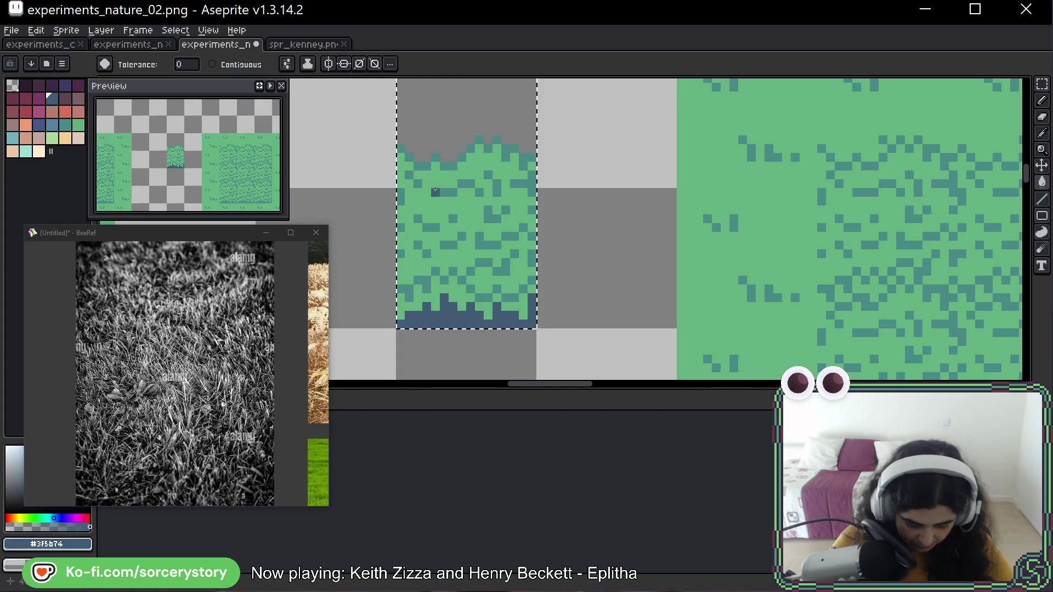
pyautogui.click(435, 191)
pyautogui.keyDown('alt'); pyautogui.click(691, 280); pyautogui.keyUp('alt')
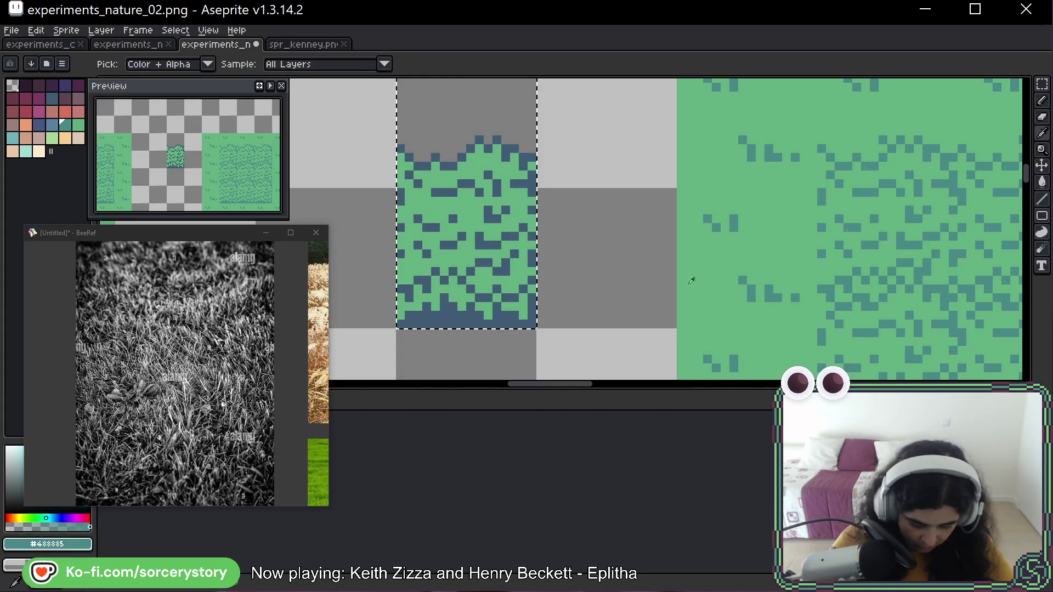
pyautogui.click(491, 257)
pyautogui.scroll(-2, 491, 257)
pyautogui.press('v')
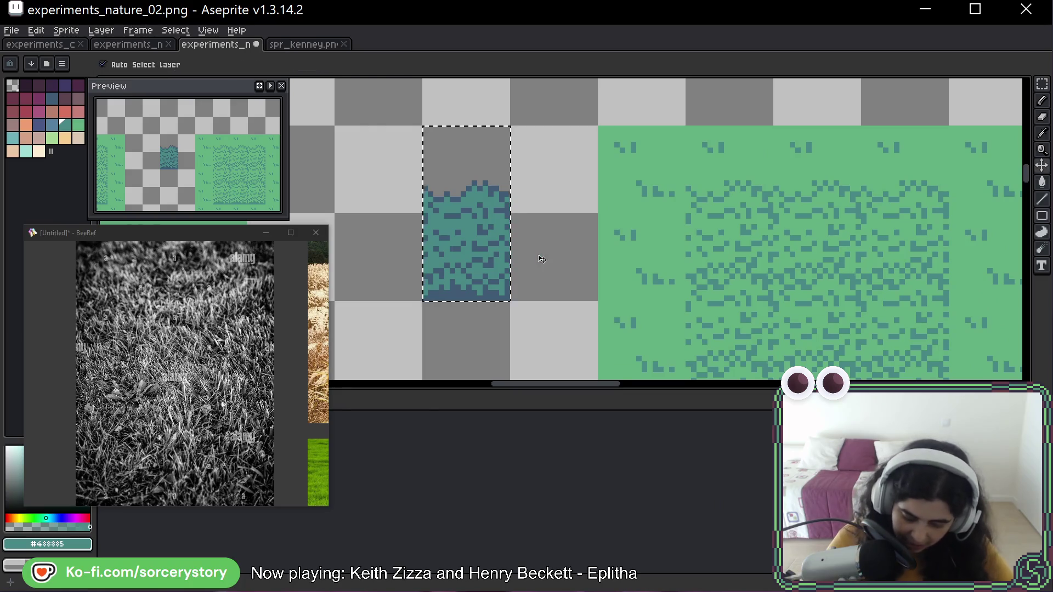
pyautogui.hotkey('ctrl', 'd')
pyautogui.press('m')
pyautogui.scroll(-2, 476, 257)
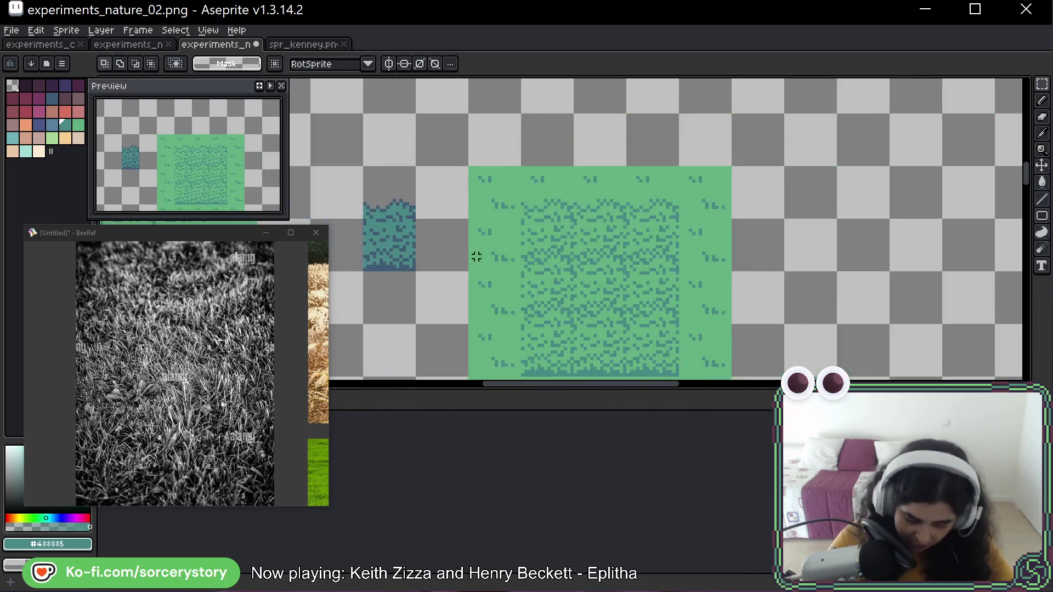
# Stamp copies of the teal grass block across the green tile
pyautogui.moveTo(404, 194)
pyautogui.mouseDown()
pyautogui.moveTo(410, 254)
pyautogui.moveTo(656, 239)
pyautogui.moveTo(655, 263)
pyautogui.moveTo(612, 289)
pyautogui.moveTo(562, 289)
pyautogui.moveTo(612, 344)
pyautogui.moveTo(665, 343)
pyautogui.moveTo(654, 246)
pyautogui.mouseUp()
pyautogui.hotkey('ctrl', 'd')
pyautogui.scroll(-1, 642, 333)
pyautogui.scroll(-1, 642, 333)
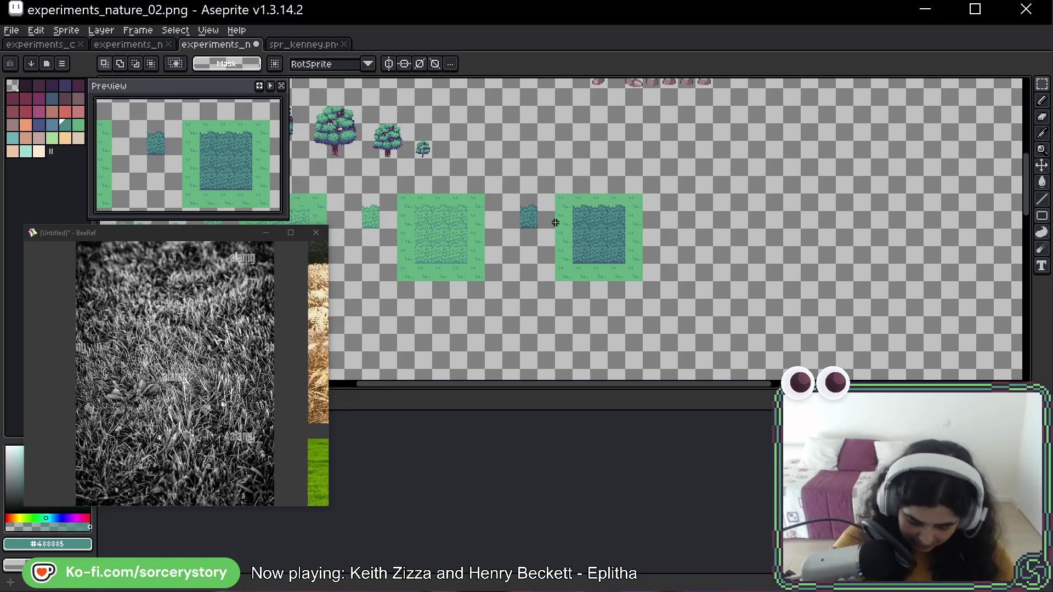
# Copy the teal tall-grass patch onto the original grass tile in spr_kenney and save
pyautogui.click(531, 222)
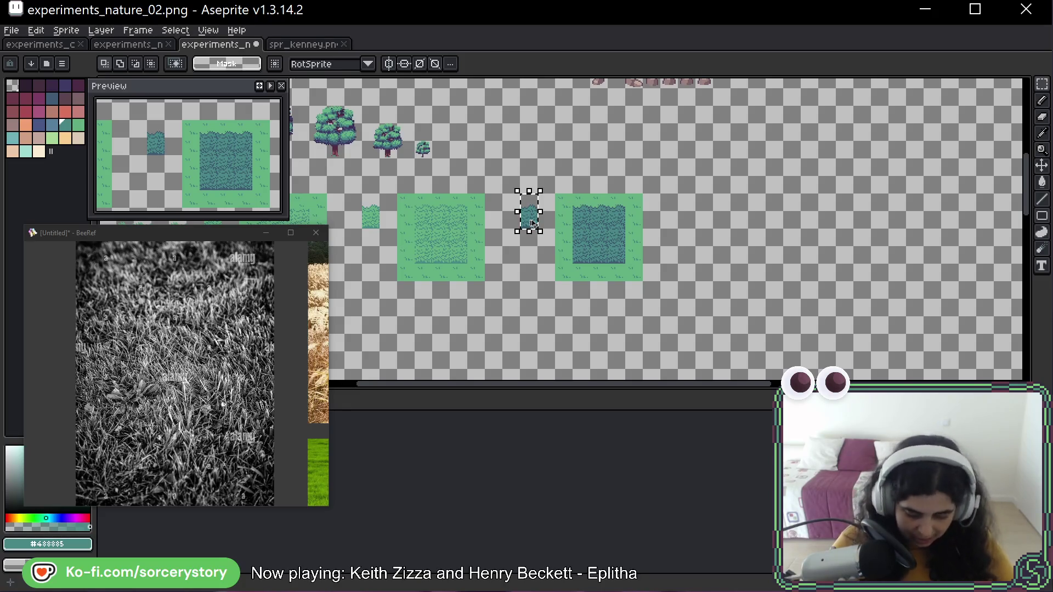
pyautogui.rightClick(523, 213)
pyautogui.press('Escape')
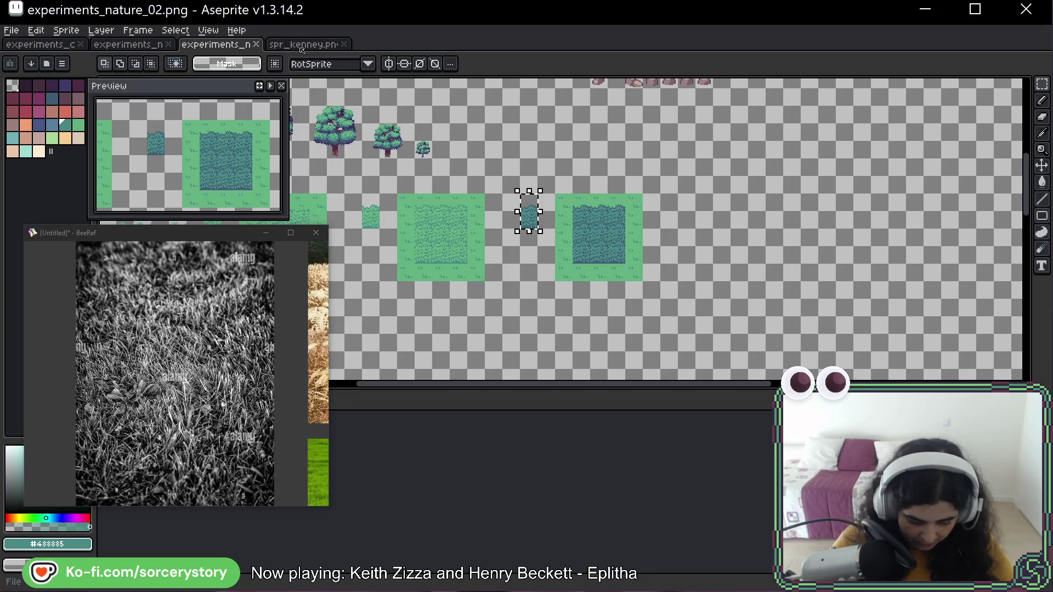
pyautogui.hotkey('ctrl', 'Tab')
pyautogui.hotkey('ctrl', 'v')
pyautogui.moveTo(552, 219); pyautogui.dragTo(510, 219)
pyautogui.press('Return')
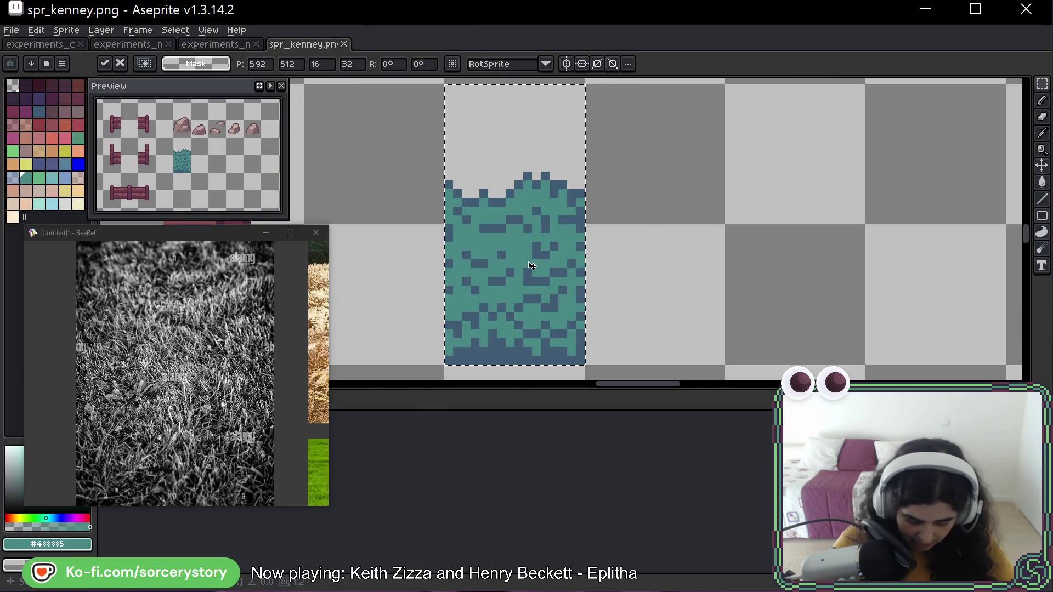
pyautogui.hotkey('ctrl', 'd')
pyautogui.hotkey('ctrl', 's')
pyautogui.press('i')
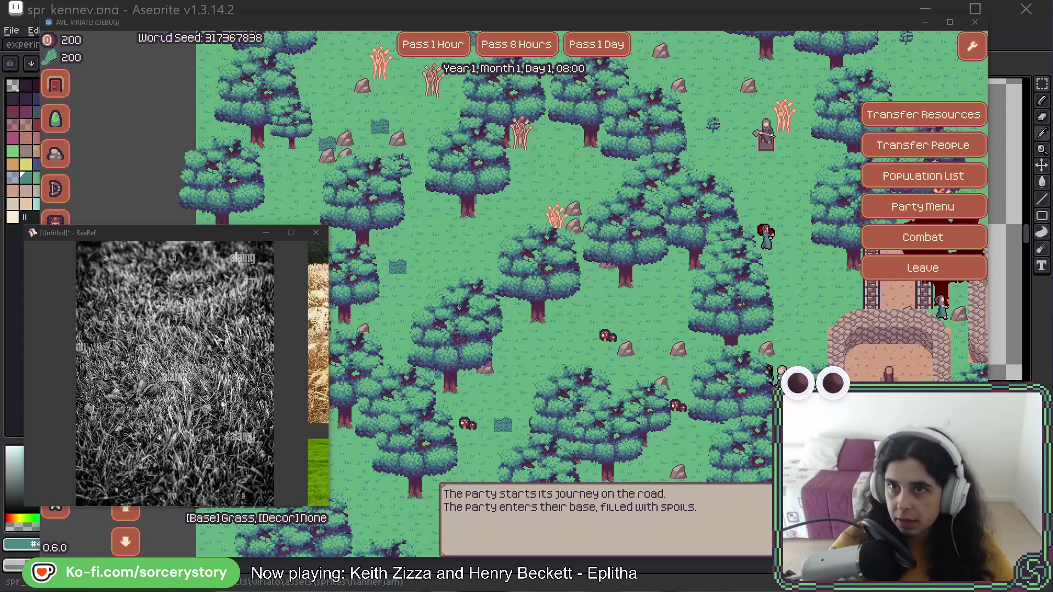
pyautogui.hotkey('alt', 'F4')
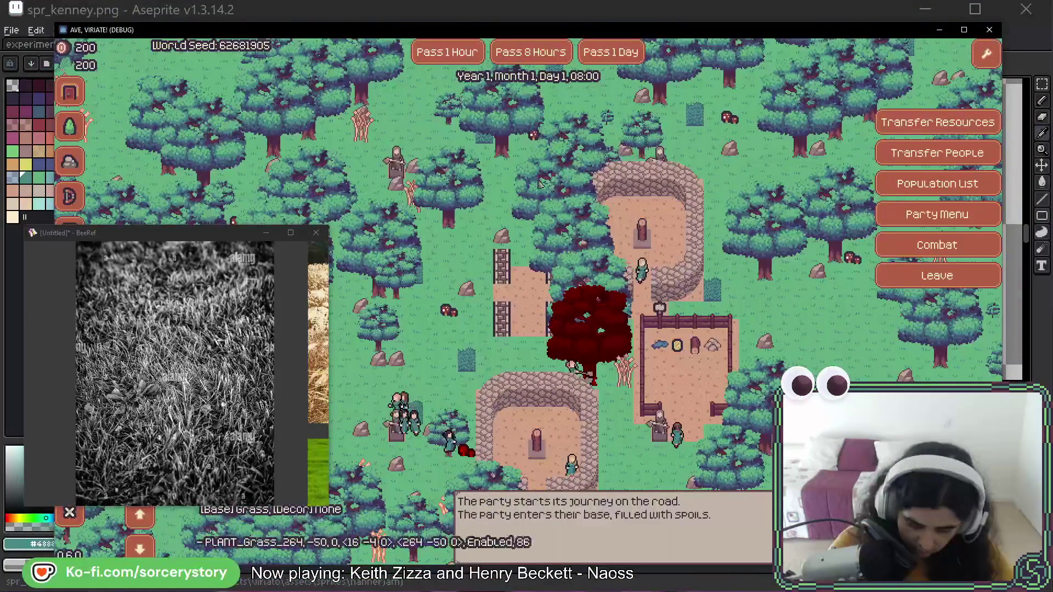
# Pan the map right and down, then inspect a grass plant's debug details and scene nodes
pyautogui.moveTo(641, 219)
pyautogui.press('Right')
pyautogui.press('Down')
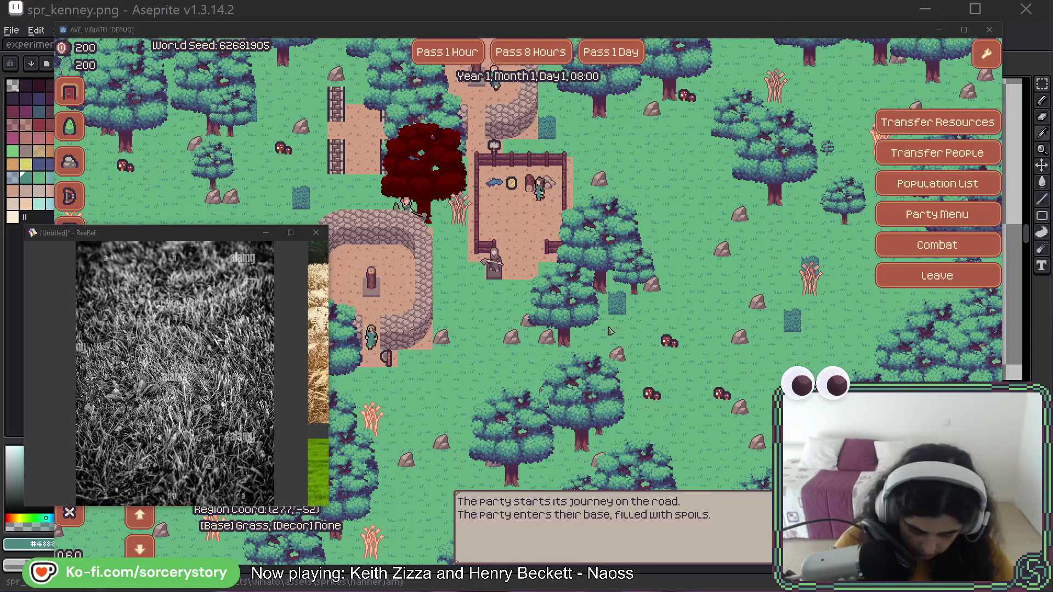
pyautogui.click(620, 313)
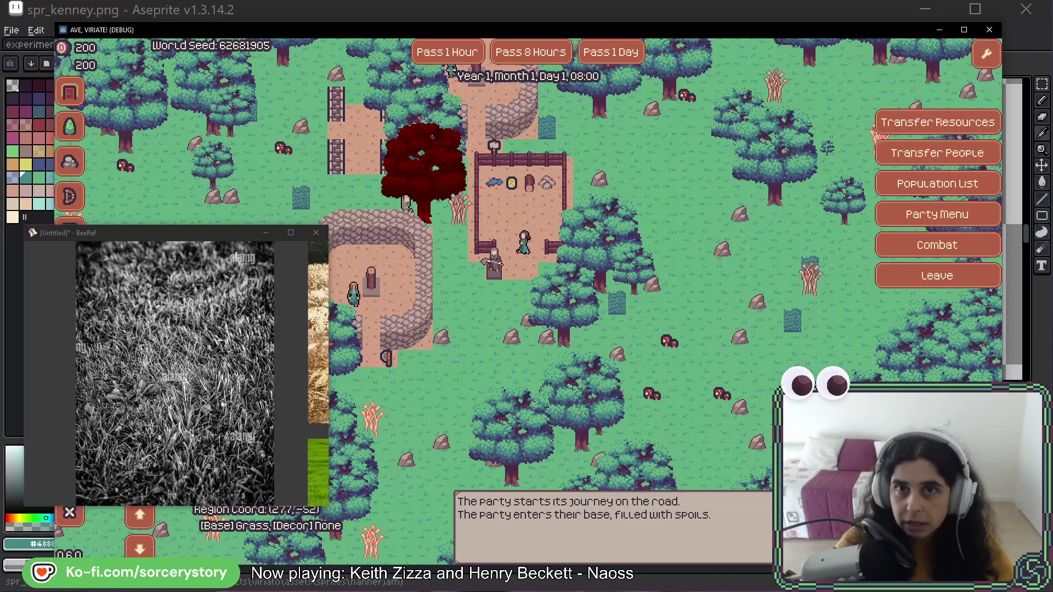
pyautogui.click(640, 308)
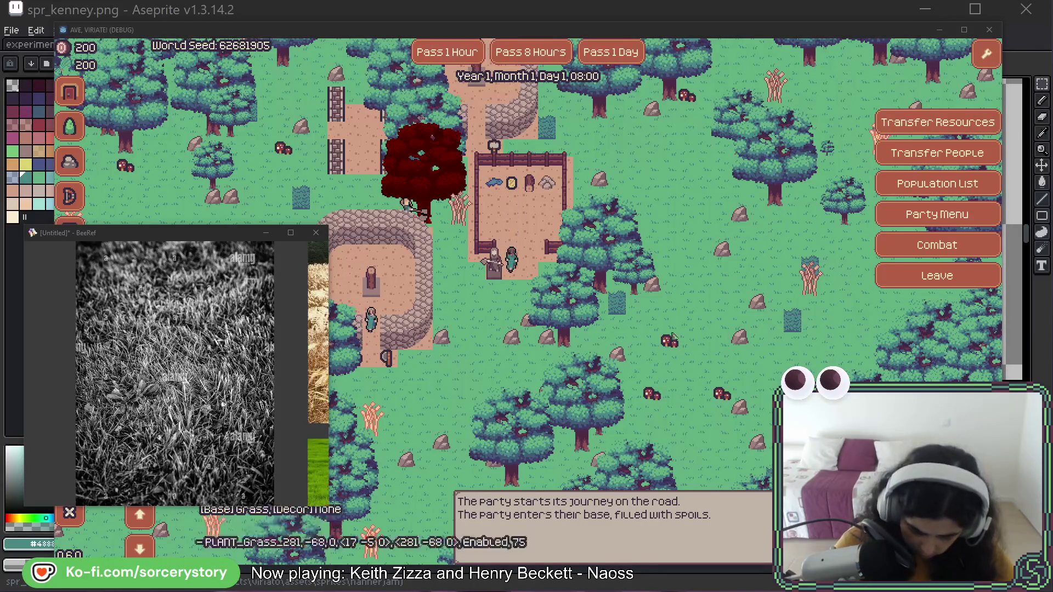
pyautogui.click(615, 311)
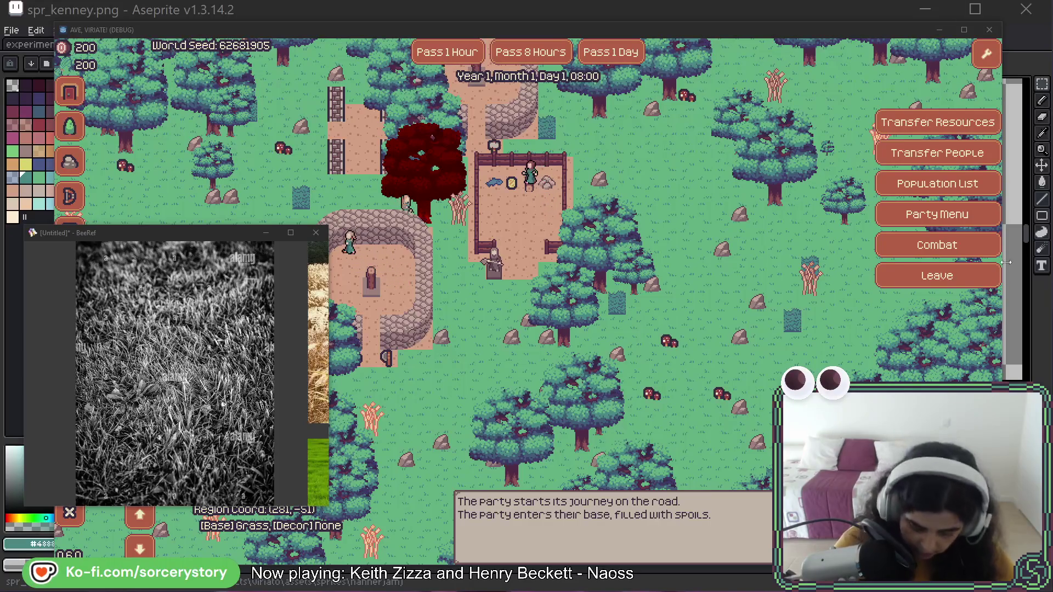
pyautogui.rightClick(620, 306)
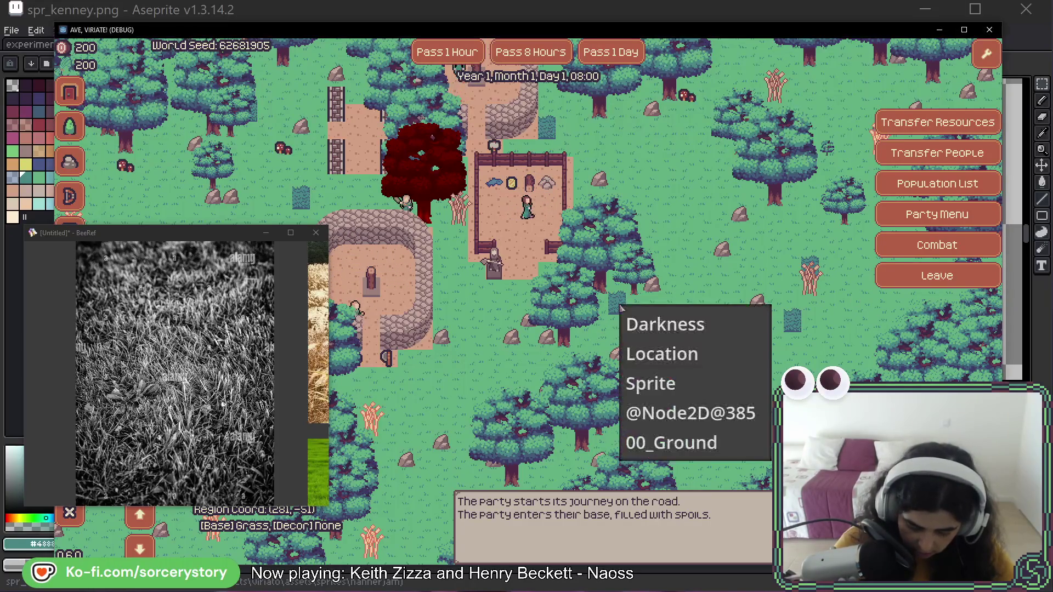
pyautogui.click(686, 415)
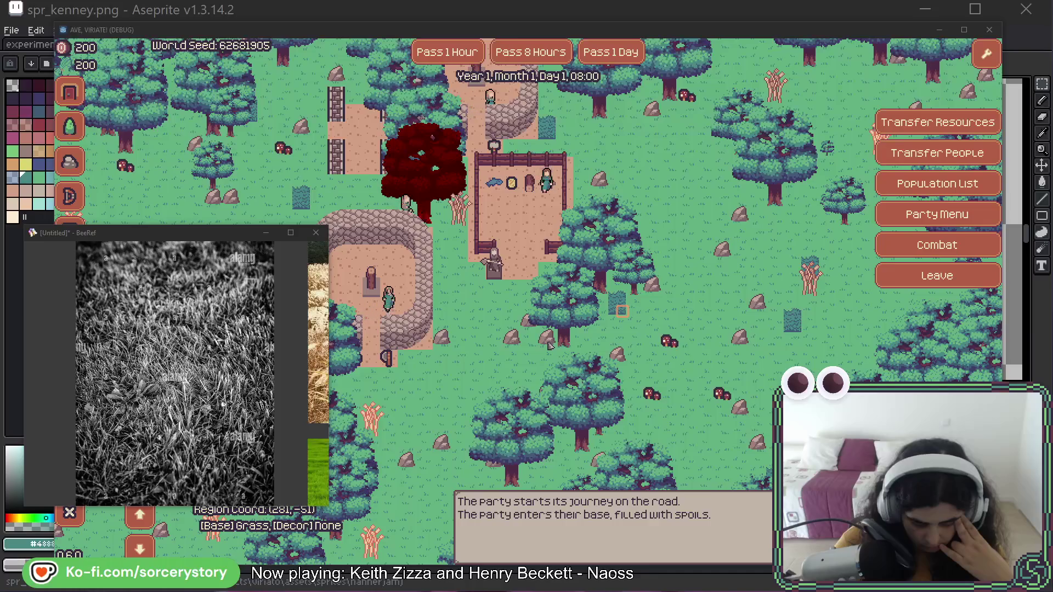
# Focus the game window, then drag the Imgur browser window down over it
pyautogui.click(616, 314)
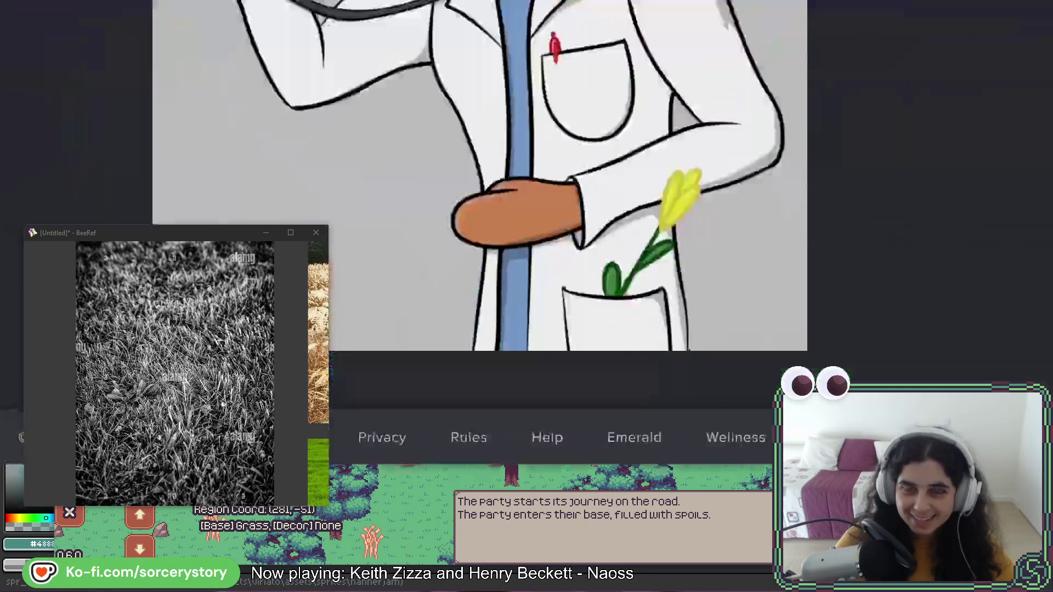
pyautogui.moveTo(495, 3)
pyautogui.mouseDown()
pyautogui.moveTo(495, 156)
pyautogui.moveTo(627, 61)
pyautogui.moveTo(658, 68)
pyautogui.moveTo(575, 76)
pyautogui.mouseUp()
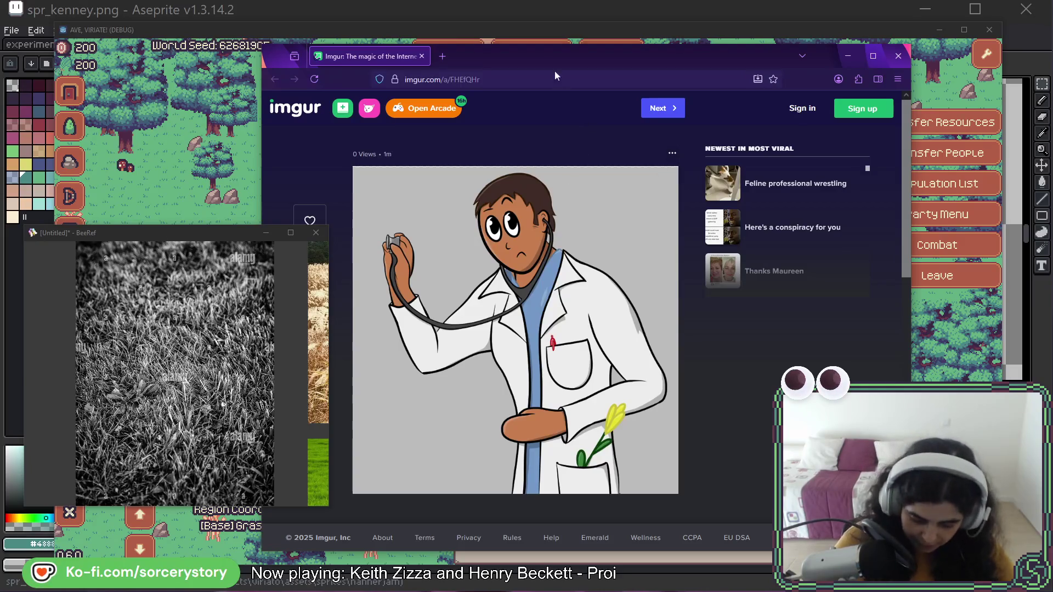
# Close the Imgur tab to return to the game
pyautogui.hotkey('ctrl', 'w')
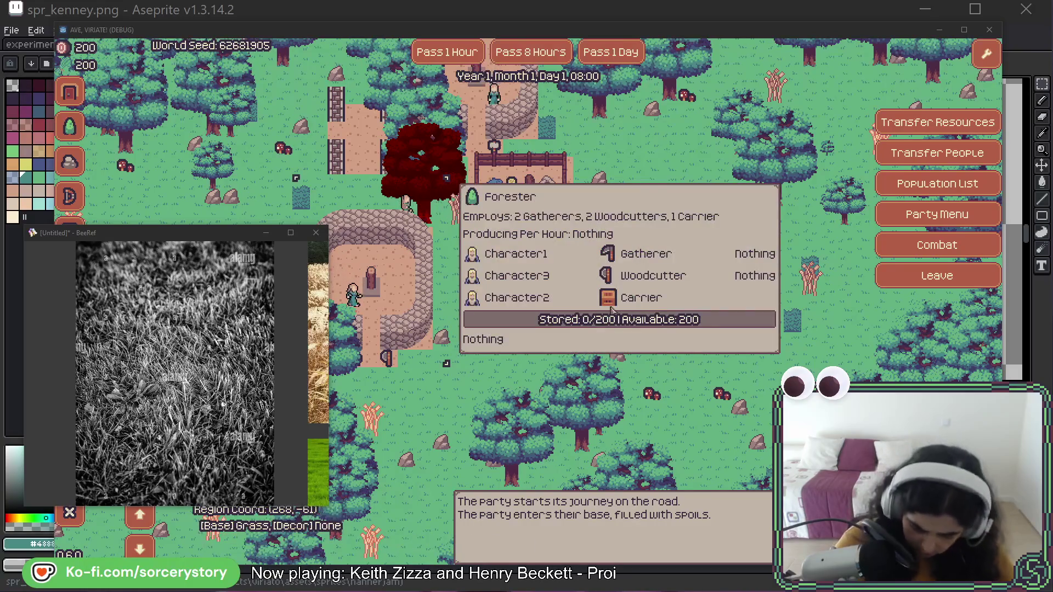
# Pass hours repeatedly on the village map until the clock reads 14:00, Day 1
pyautogui.click(466, 59)
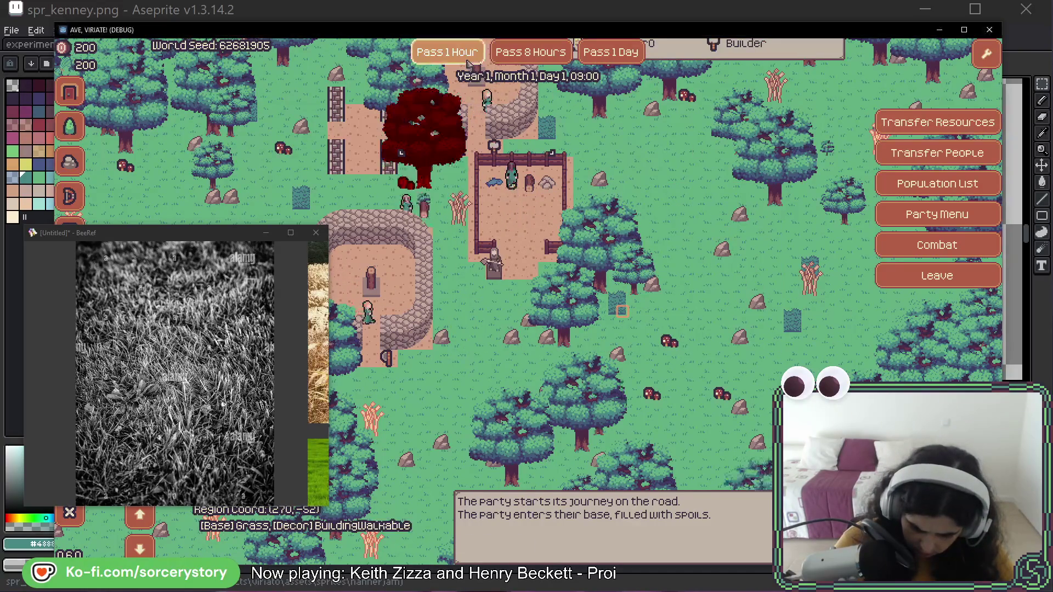
pyautogui.click(469, 62)
pyautogui.click(469, 62)
pyautogui.click(469, 62)
pyautogui.click(469, 62)
pyautogui.click(469, 62)
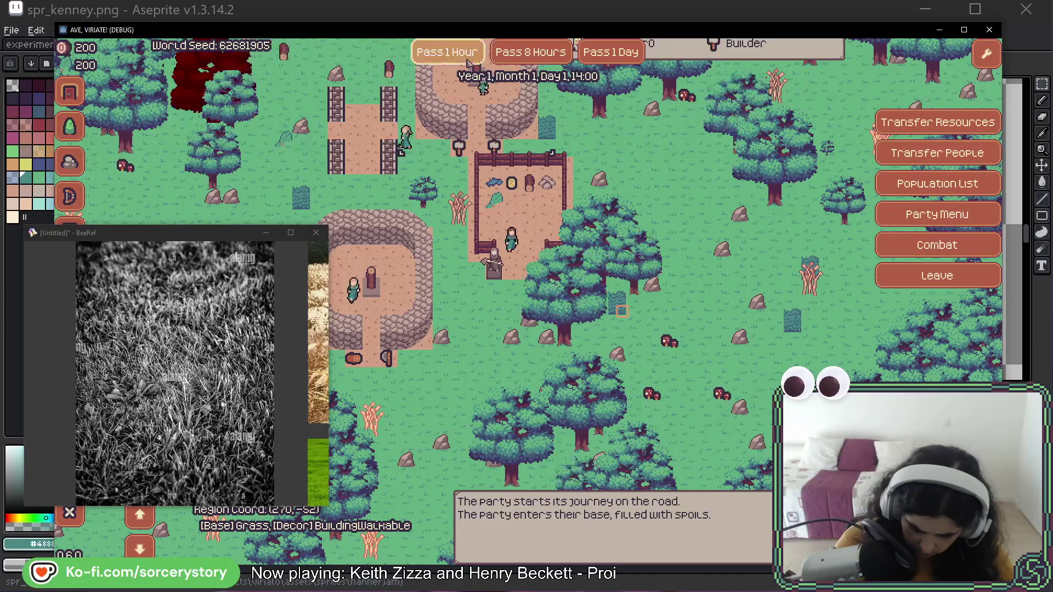
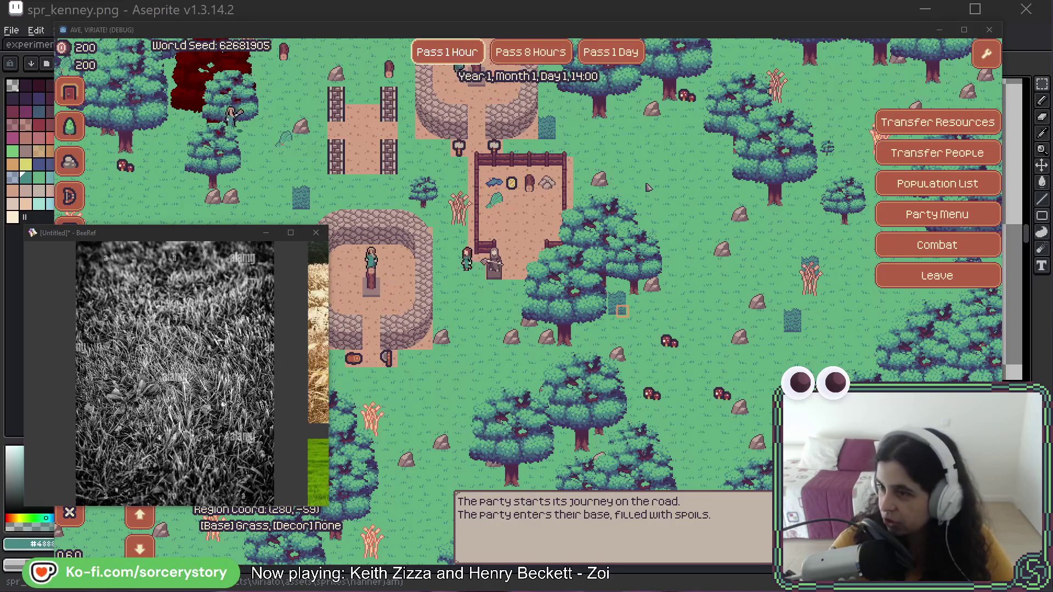
# Leave the game, pan across the teal grass tile, and return to experiments_nature_02.png
pyautogui.hotkey('alt', 'Tab')
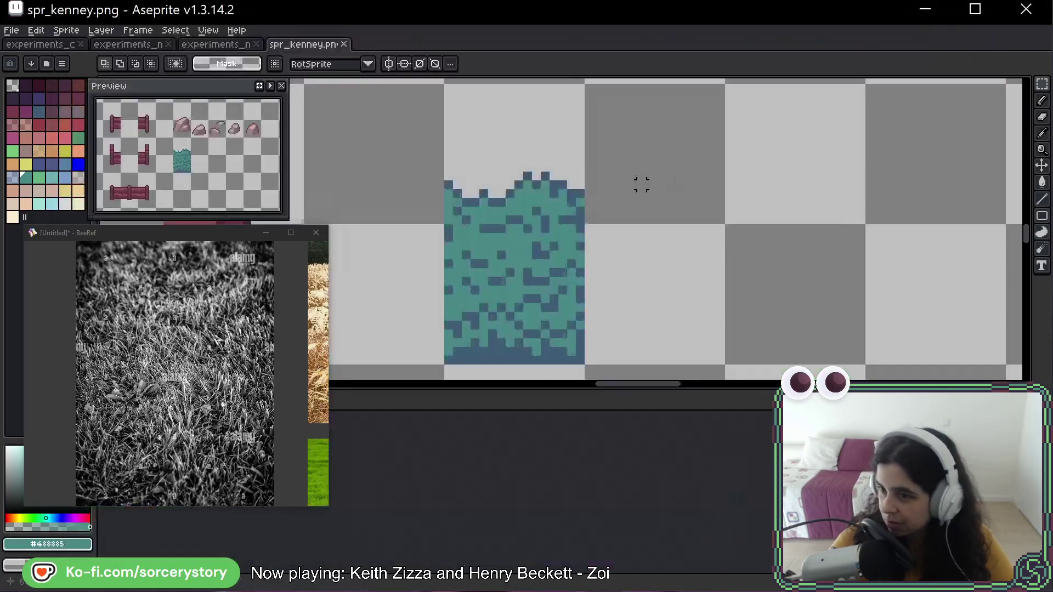
pyautogui.moveTo(775, 180)
pyautogui.mouseDown()
pyautogui.moveTo(757, 205)
pyautogui.moveTo(734, 181)
pyautogui.mouseUp()
pyautogui.scroll(-2, 735, 182)
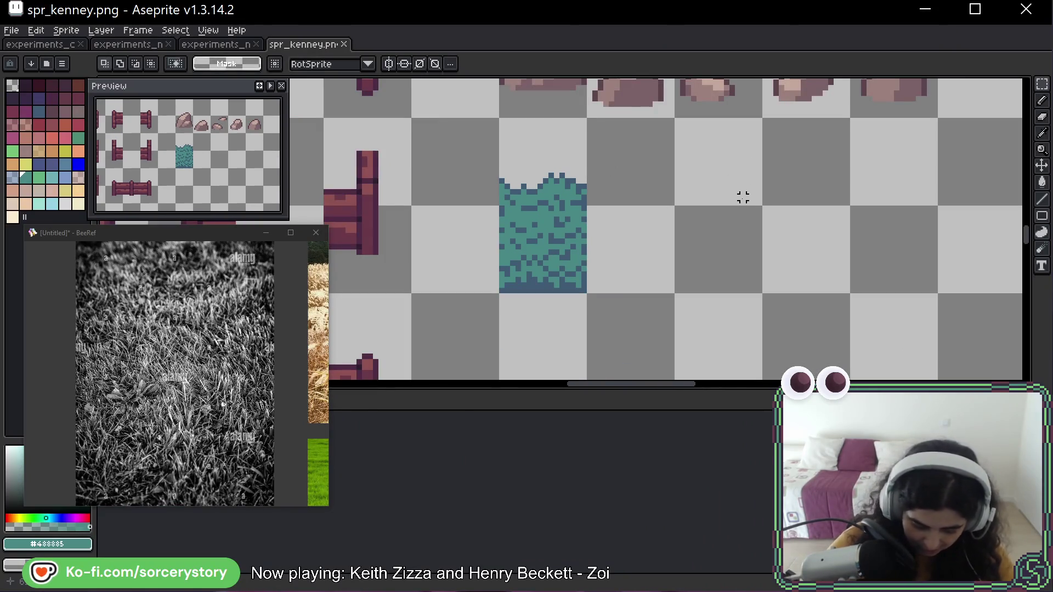
pyautogui.hotkey('ctrl', 'shift', 'Tab')
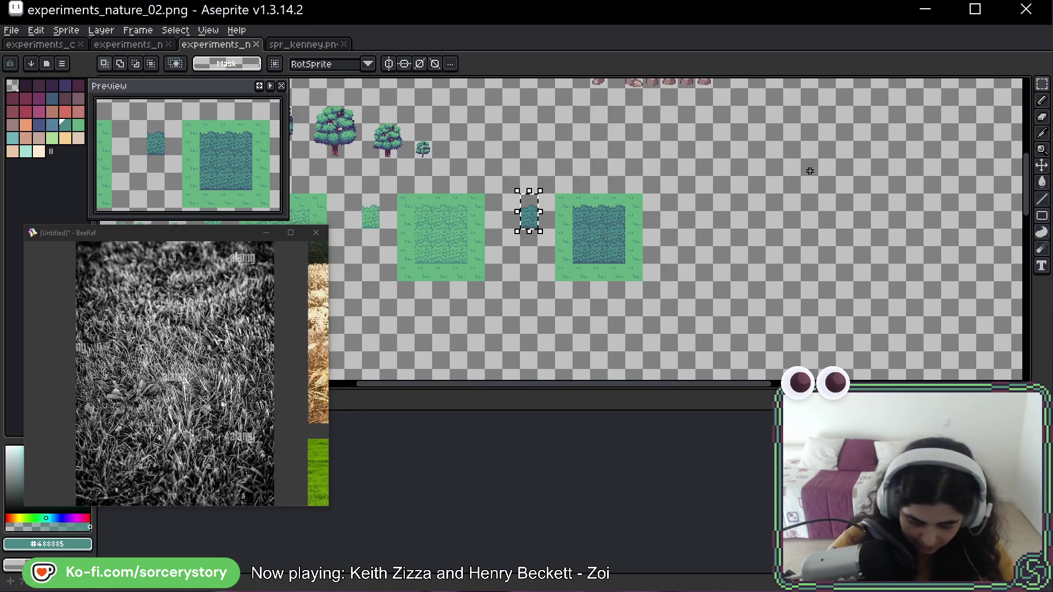
# Zoom in on the small teal grass tile and test raising it a few pixels at a time
pyautogui.scroll(4, 630, 268)
pyautogui.moveTo(364, 159); pyautogui.dragTo(729, 305)
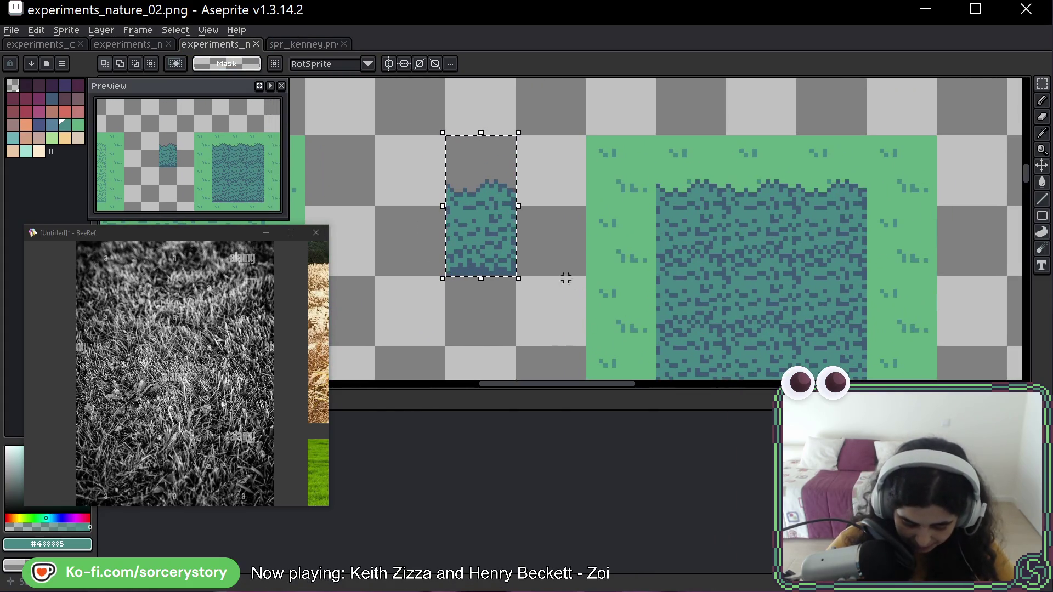
pyautogui.moveTo(480, 244)
pyautogui.mouseDown()
pyautogui.moveTo(1019, 236)
pyautogui.moveTo(611, 220)
pyautogui.moveTo(606, 154)
pyautogui.moveTo(601, 237)
pyautogui.mouseUp()
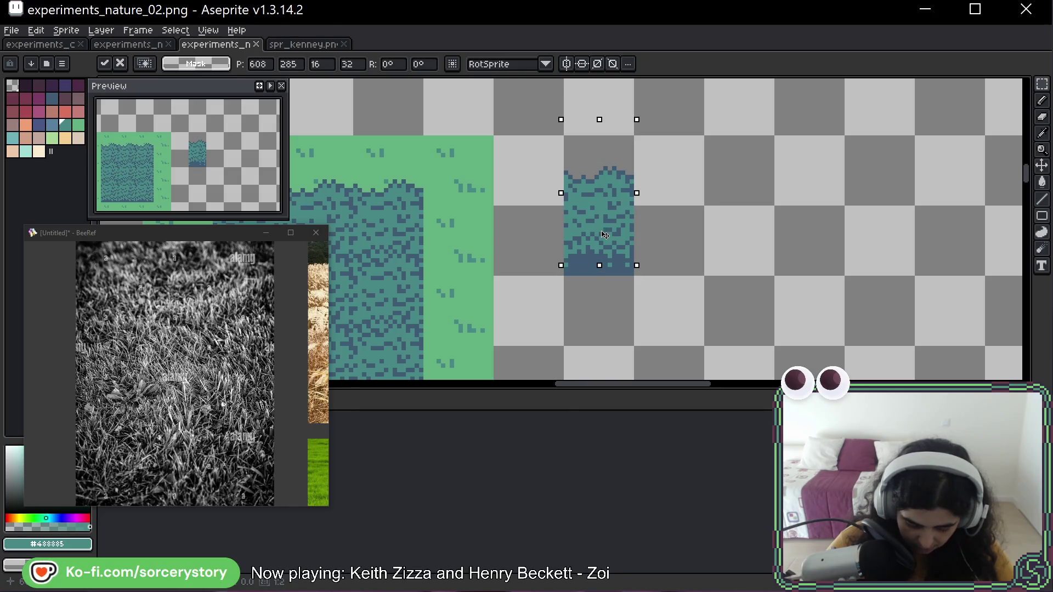
pyautogui.moveTo(604, 236); pyautogui.dragTo(603, 227)
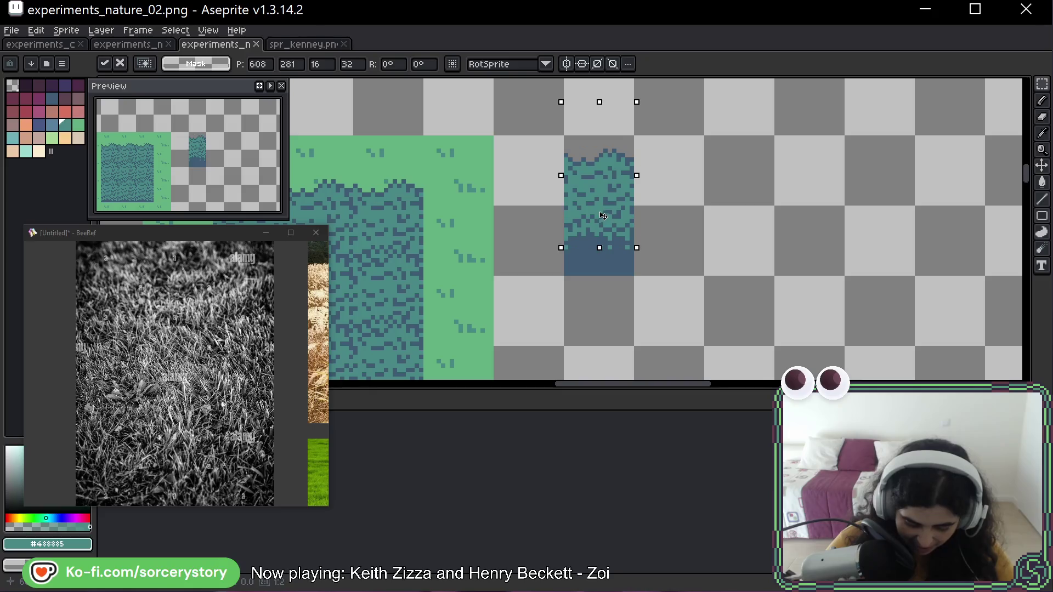
pyautogui.moveTo(602, 220); pyautogui.dragTo(603, 209)
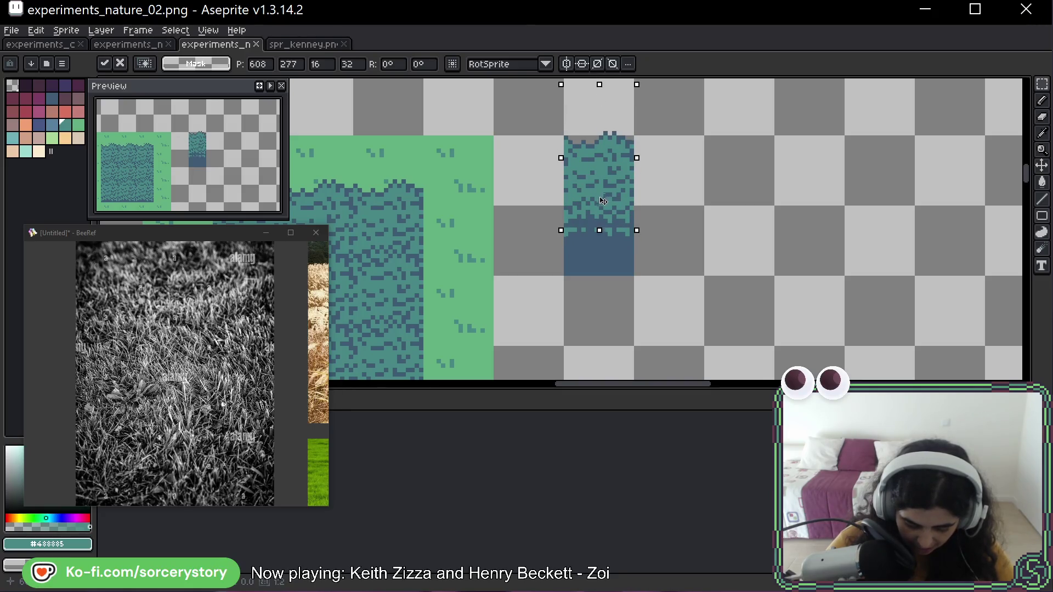
pyautogui.moveTo(602, 203); pyautogui.dragTo(604, 189)
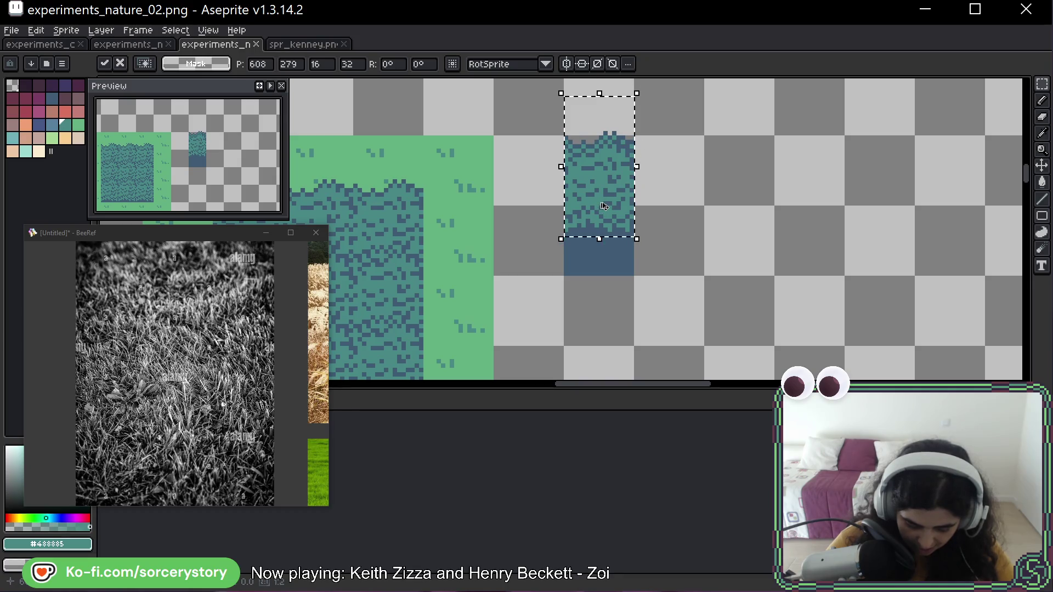
# Undo the trial raises and commit the 16x32 tile one column right at x=624, y=278
pyautogui.hotkey('ctrl', 'z')
pyautogui.hscroll(-5, 601, 203)
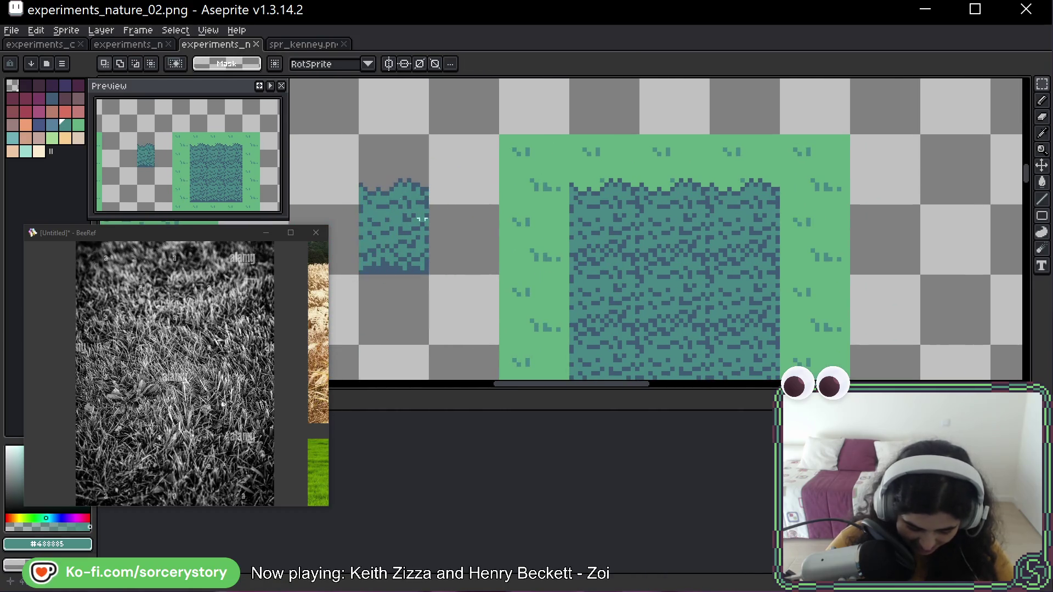
pyautogui.moveTo(387, 189)
pyautogui.mouseDown()
pyautogui.moveTo(713, 209)
pyautogui.moveTo(555, 205)
pyautogui.moveTo(557, 195)
pyautogui.mouseUp()
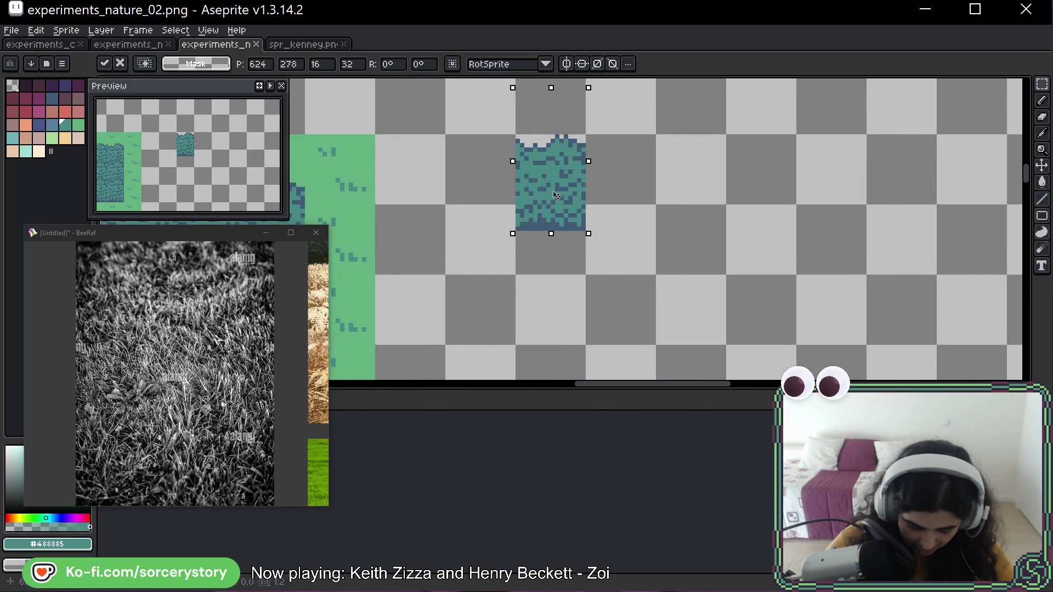
pyautogui.scroll(4, 557, 195)
pyautogui.press('Return')
pyautogui.moveTo(427, 210); pyautogui.dragTo(467, 248)
pyautogui.scroll(3, 445, 220)
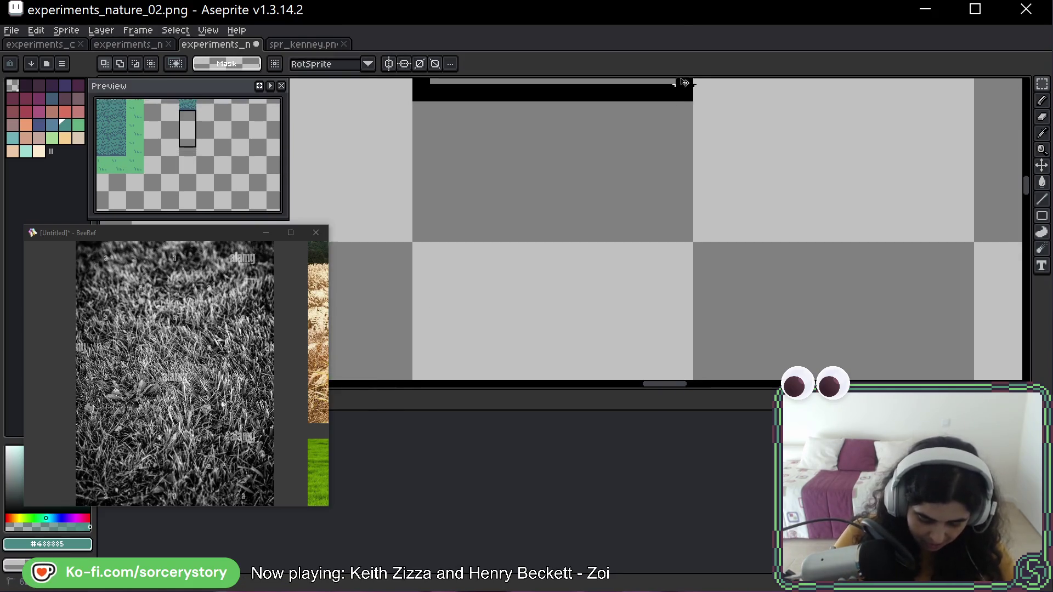
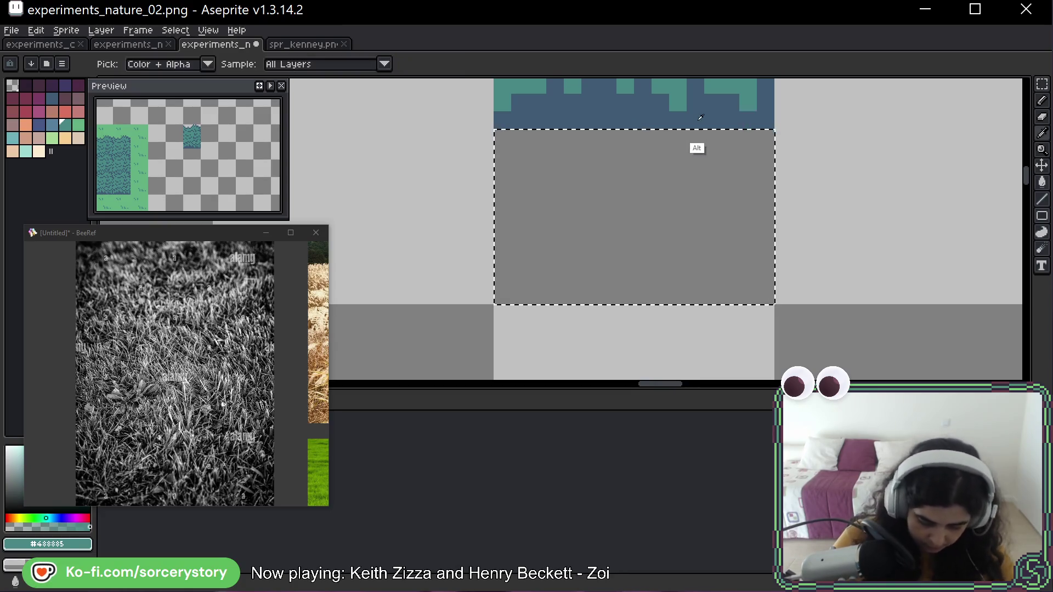
# Fill the selected lower part of the new grass tile with the tile's dark blue
pyautogui.keyDown('alt'); pyautogui.click(698, 116); pyautogui.keyUp('alt')
pyautogui.click(710, 219)
pyautogui.hotkey('ctrl', 'd')
# Move the sunset gradient tile next to the grass tiles and drop it in place
pyautogui.scroll(-2, 667, 245)
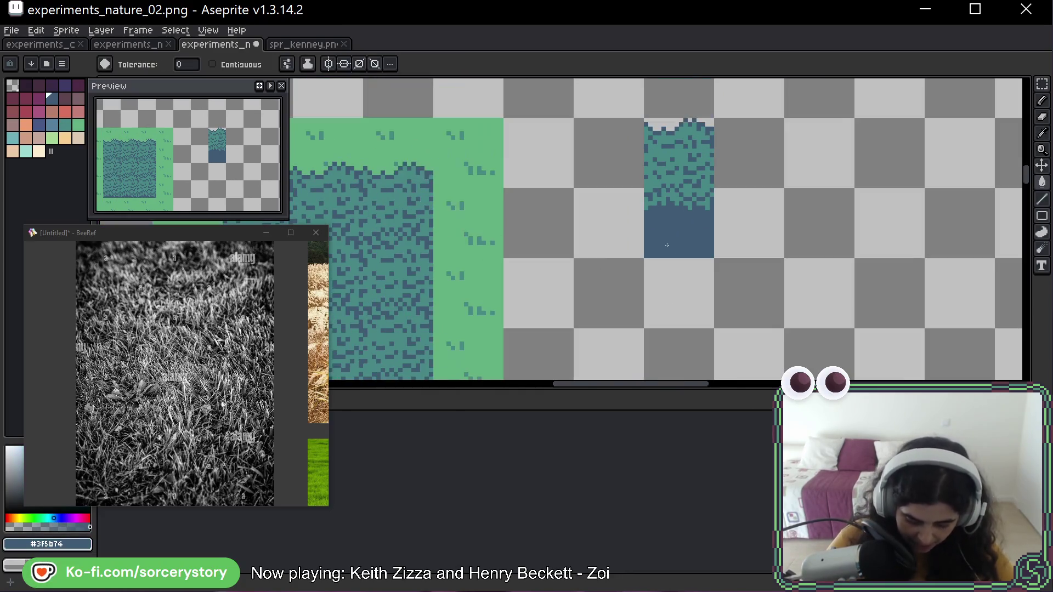
pyautogui.press('b')
pyautogui.moveTo(657, 236); pyautogui.dragTo(897, 227)
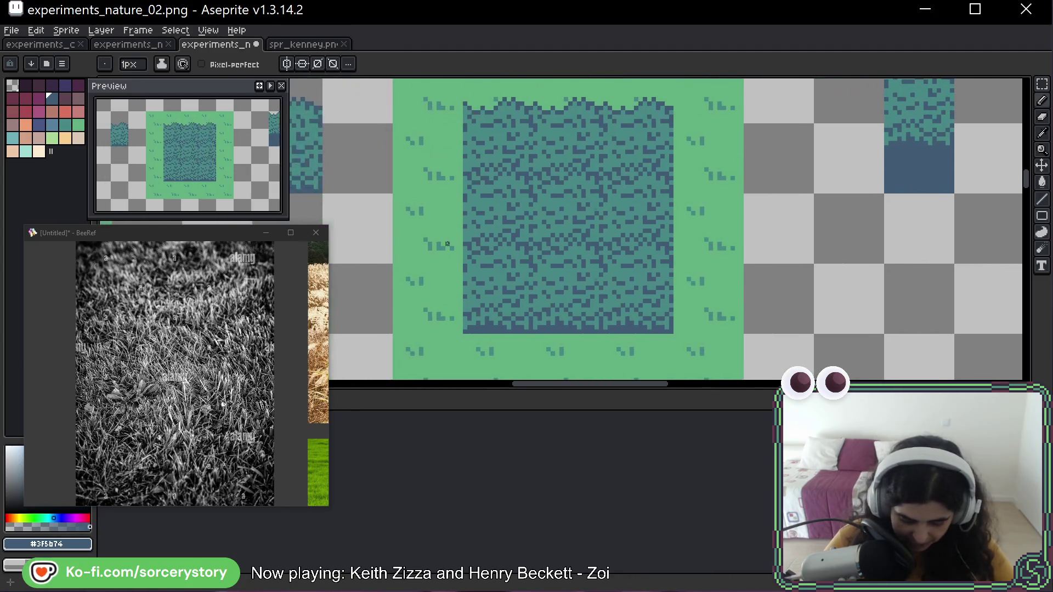
pyautogui.moveTo(485, 227)
pyautogui.mouseDown()
pyautogui.moveTo(775, 219)
pyautogui.moveTo(964, 251)
pyautogui.mouseUp()
pyautogui.press('m')
pyautogui.scroll(5, 738, 221)
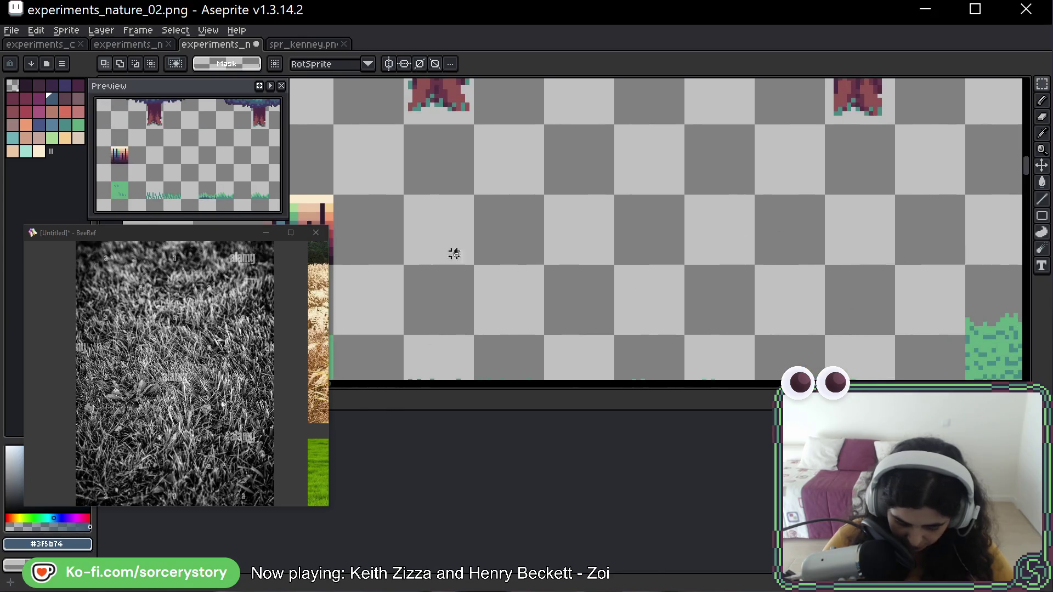
pyautogui.moveTo(481, 159)
pyautogui.mouseDown()
pyautogui.moveTo(554, 232)
pyautogui.moveTo(1003, 220)
pyautogui.moveTo(307, 213)
pyautogui.moveTo(337, 213)
pyautogui.mouseUp()
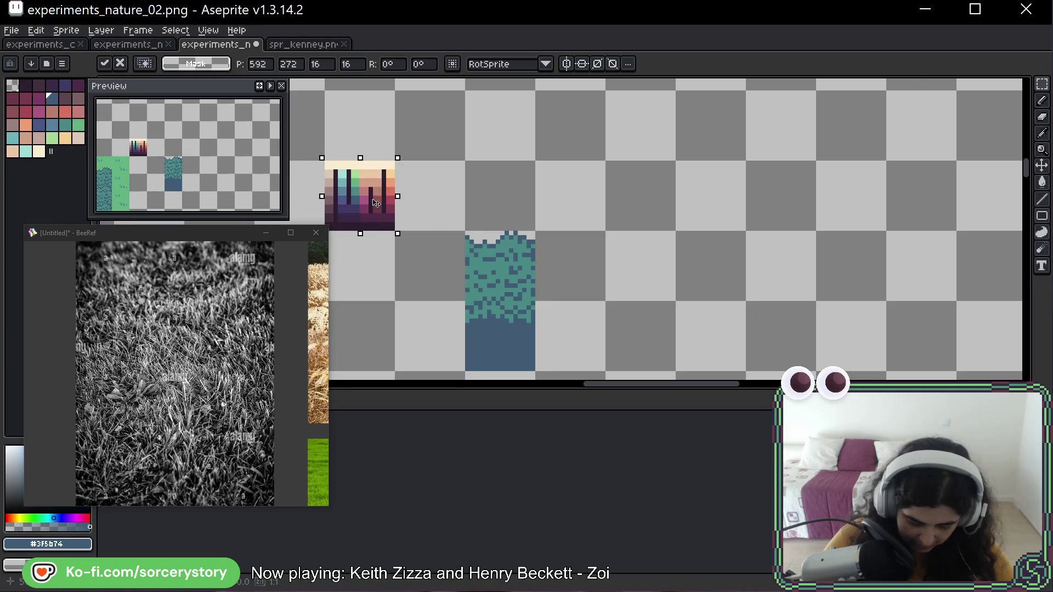
pyautogui.hscroll(-5, 765, 180)
pyautogui.scroll(1, 695, 186)
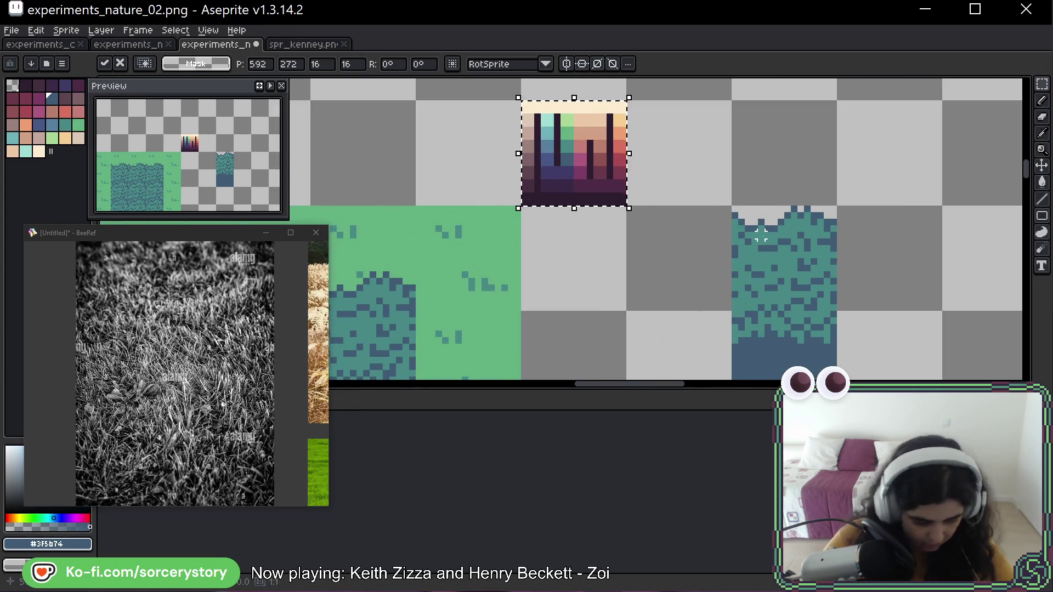
pyautogui.press('Return')
pyautogui.press('alt')
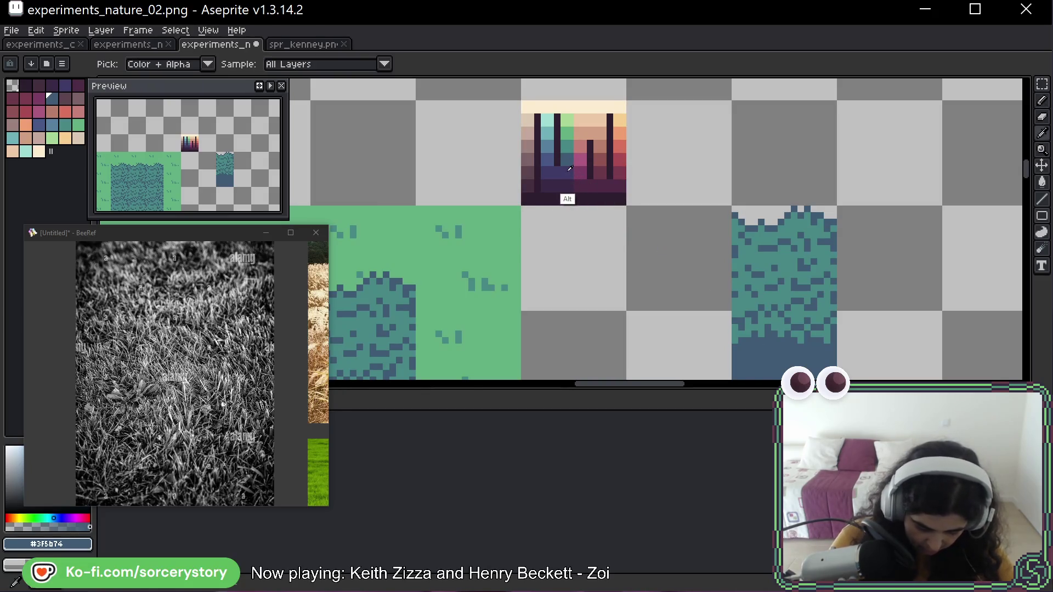
# Using the sunset tile's dark purple, paint stepped purple columns into the tile's blue bottom
pyautogui.keyDown('alt'); pyautogui.click(565, 195); pyautogui.keyUp('alt')
pyautogui.moveTo(779, 341)
pyautogui.mouseDown()
pyautogui.moveTo(671, 245)
pyautogui.moveTo(543, 218)
pyautogui.mouseUp()
pyautogui.scroll(3, 543, 218)
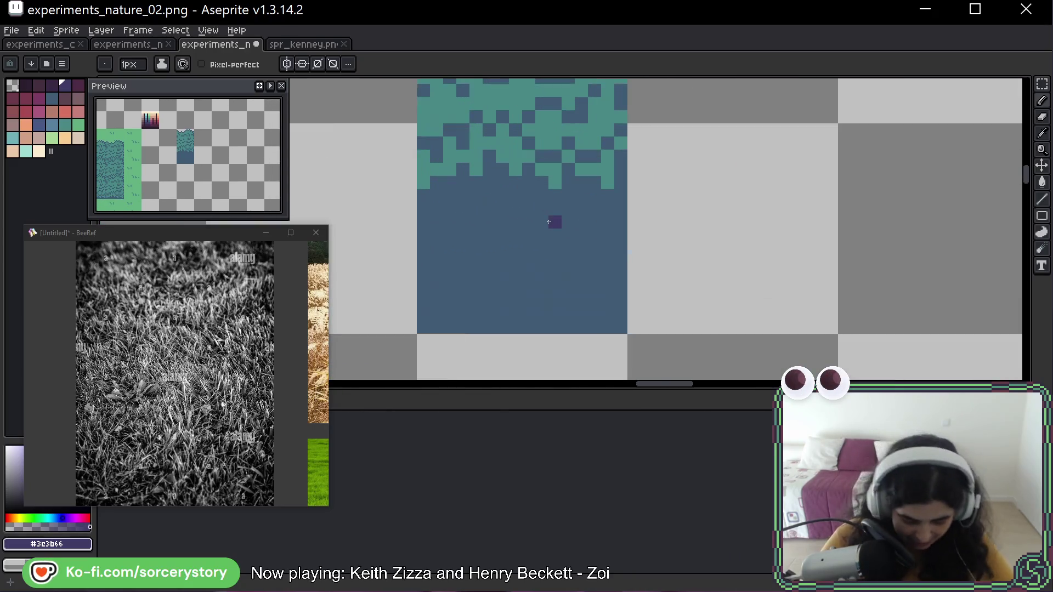
pyautogui.press('space')
pyautogui.moveTo(706, 185); pyautogui.dragTo(787, 167)
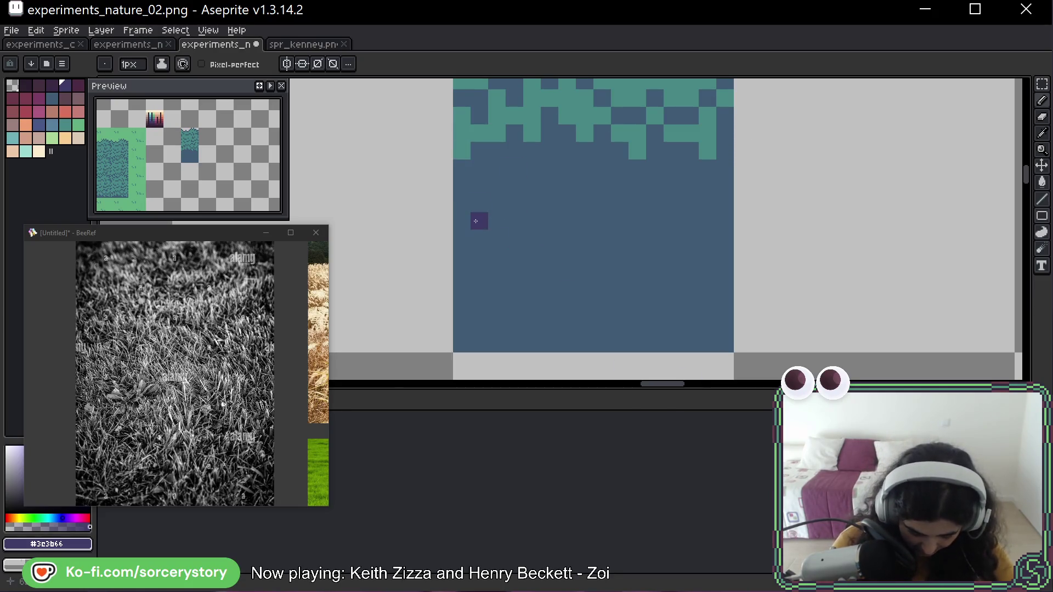
pyautogui.moveTo(462, 344)
pyautogui.mouseDown()
pyautogui.moveTo(462, 253)
pyautogui.moveTo(480, 312)
pyautogui.moveTo(514, 221)
pyautogui.mouseUp()
pyautogui.click(515, 293)
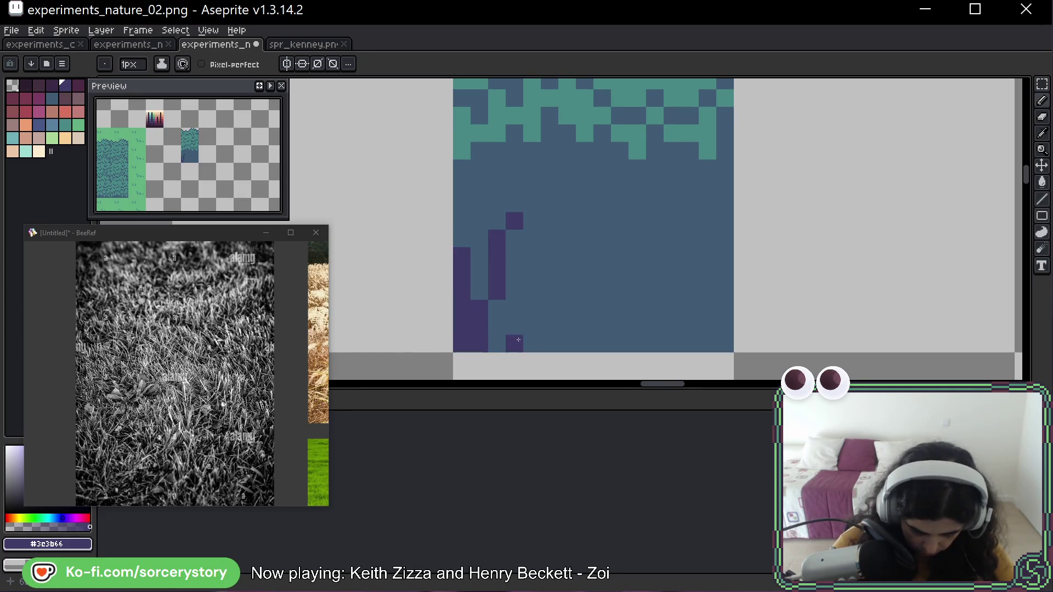
pyautogui.moveTo(482, 267)
pyautogui.mouseDown()
pyautogui.moveTo(479, 337)
pyautogui.moveTo(483, 237)
pyautogui.mouseUp()
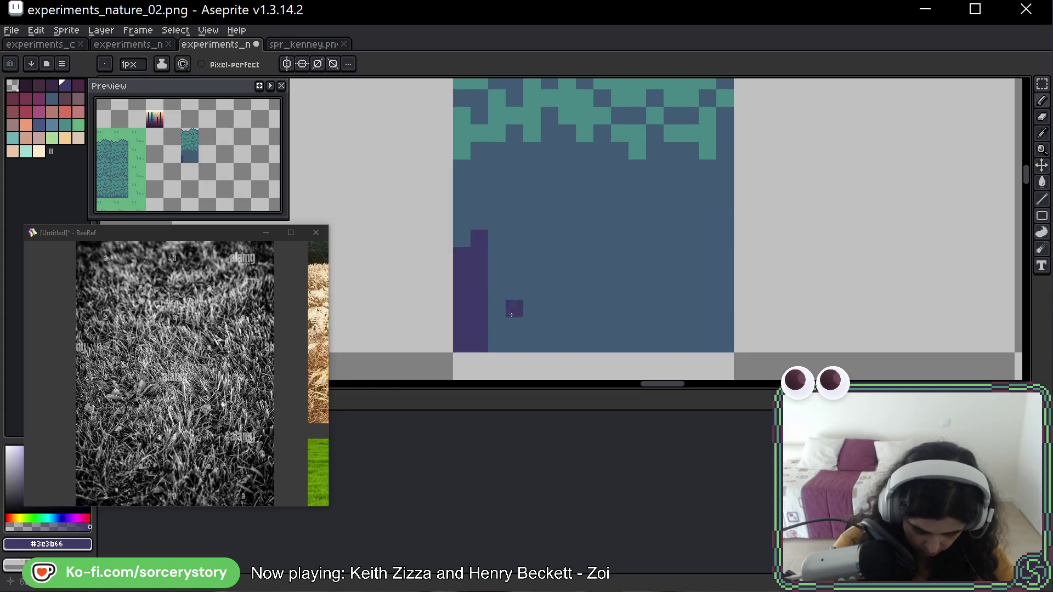
pyautogui.moveTo(496, 346); pyautogui.dragTo(496, 285)
pyautogui.moveTo(532, 345); pyautogui.dragTo(514, 197)
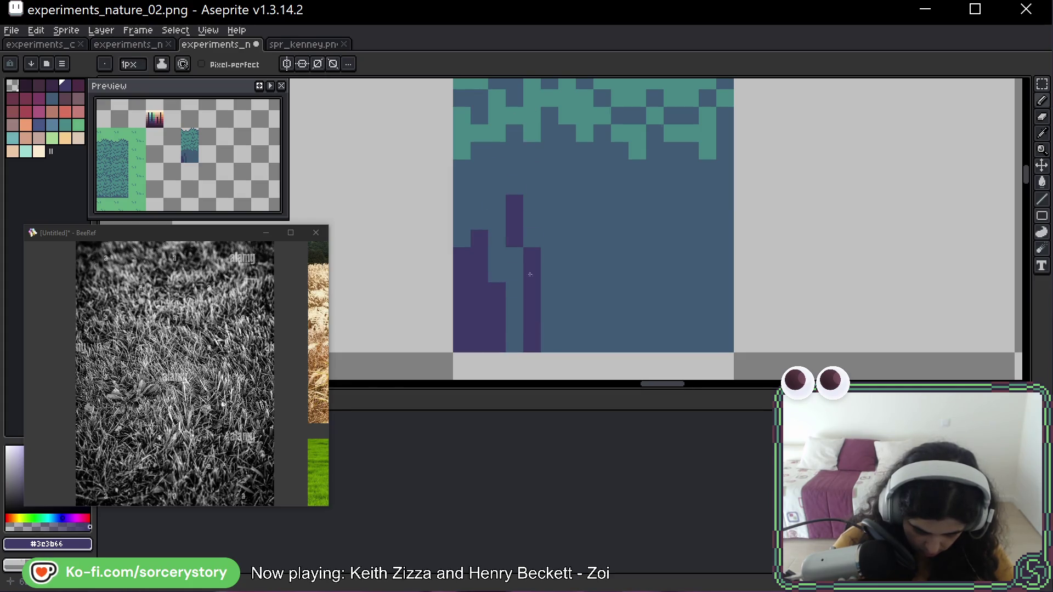
pyautogui.moveTo(516, 298); pyautogui.dragTo(514, 253)
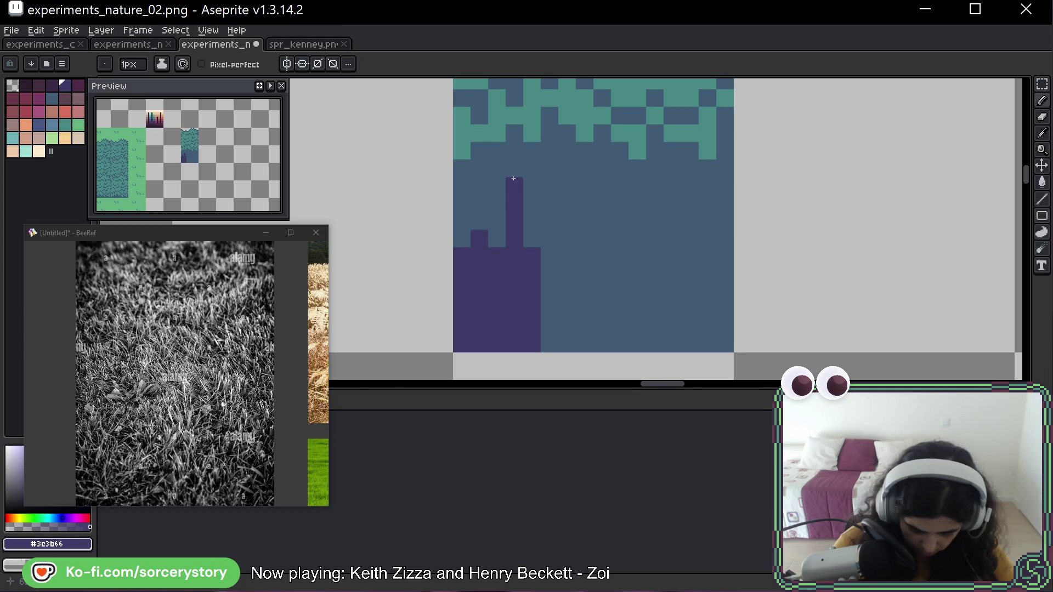
# Add a thin purple spike and extend the purple shape rightward to the tile's right edge
pyautogui.moveTo(557, 343); pyautogui.dragTo(566, 217)
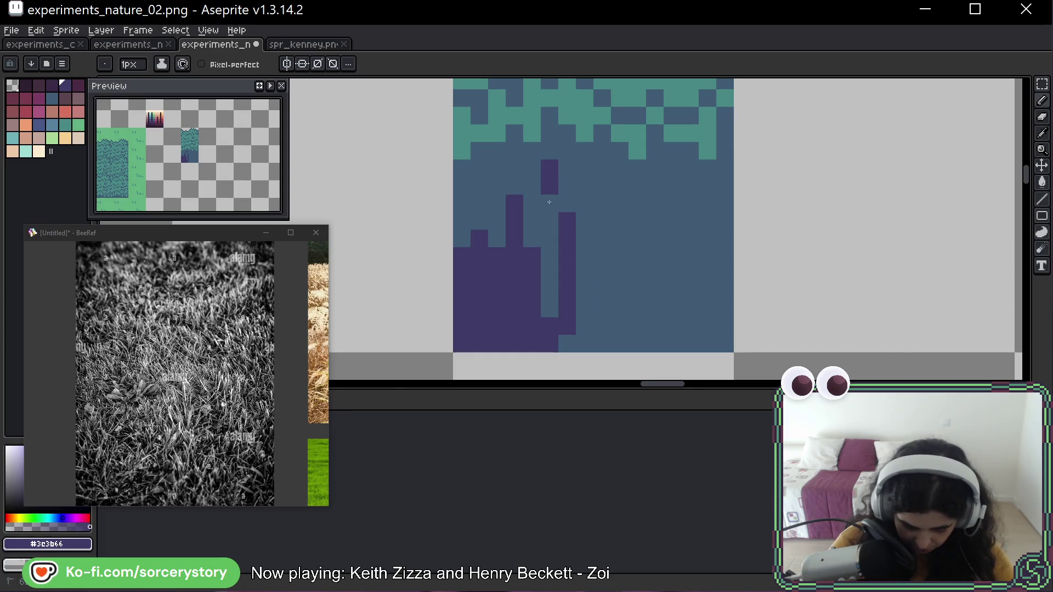
pyautogui.moveTo(548, 274); pyautogui.dragTo(548, 252)
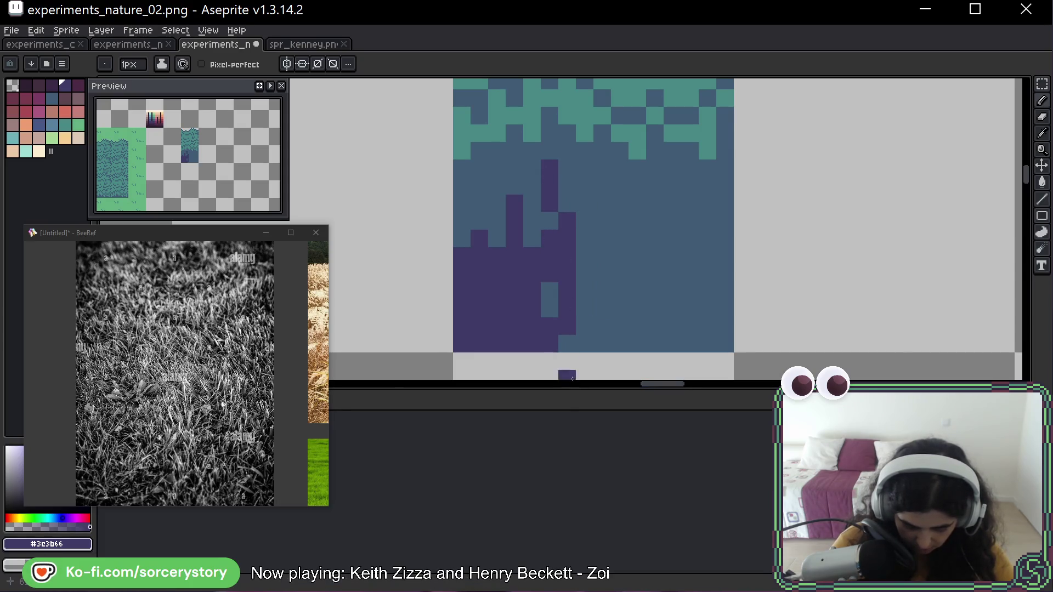
pyautogui.hotkey('ctrl', 'z')
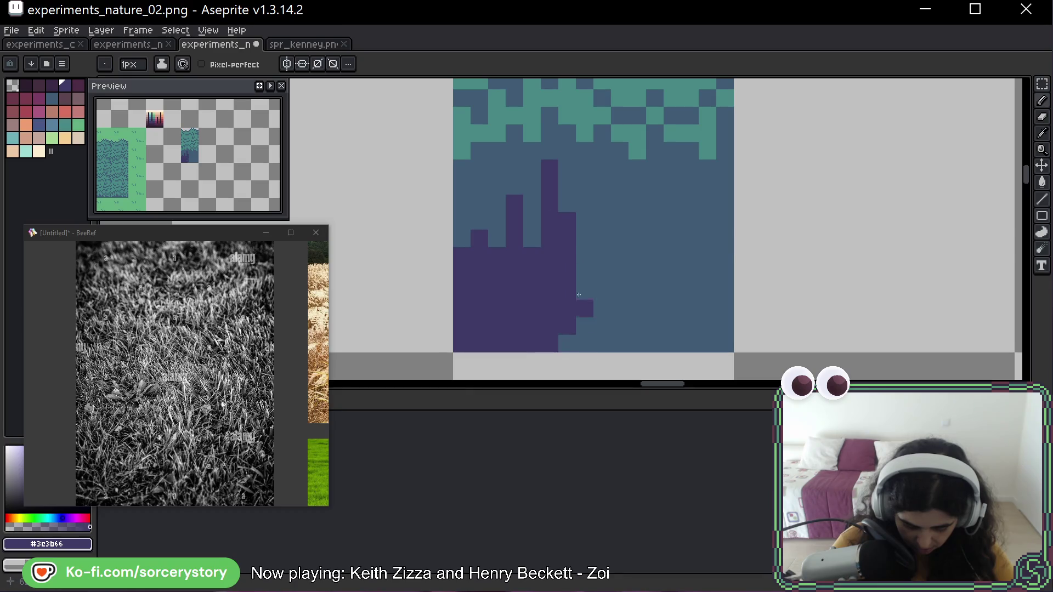
pyautogui.moveTo(584, 256); pyautogui.dragTo(610, 285)
pyautogui.moveTo(601, 192)
pyautogui.mouseDown()
pyautogui.moveTo(620, 290)
pyautogui.moveTo(636, 208)
pyautogui.moveTo(699, 271)
pyautogui.moveTo(707, 178)
pyautogui.mouseUp()
pyautogui.moveTo(724, 274); pyautogui.dragTo(724, 186)
pyautogui.click(725, 172)
# Carve slate-blue notches into the purple top edge and fill the remaining lower-right blue with purple
pyautogui.keyDown('alt'); pyautogui.click(690, 227); pyautogui.keyUp('alt')
pyautogui.click(726, 220)
pyautogui.click(619, 186)
pyautogui.click(619, 203)
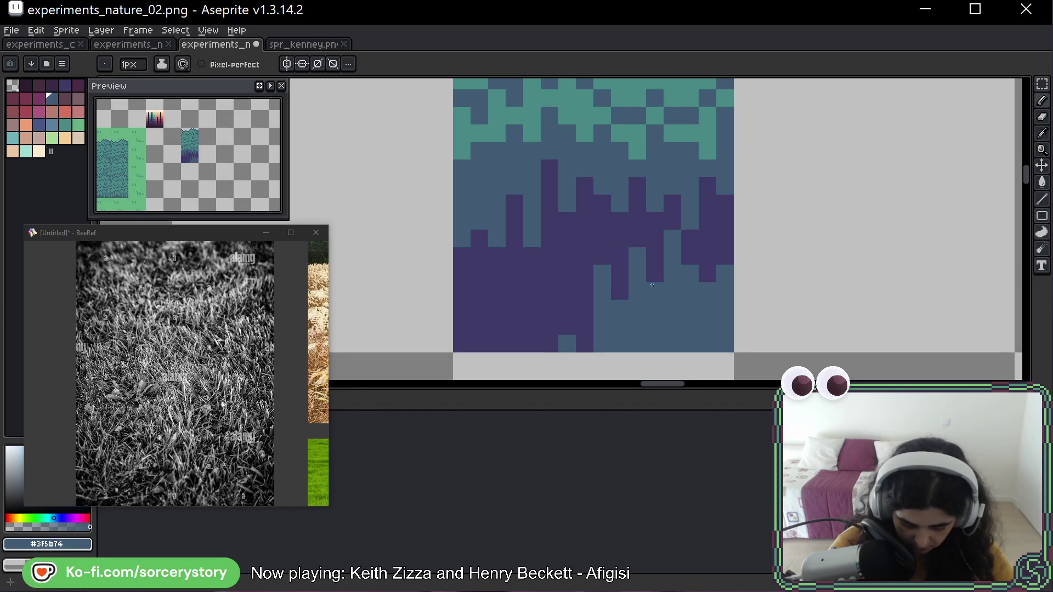
pyautogui.keyDown('alt'); pyautogui.click(588, 231); pyautogui.keyUp('alt')
pyautogui.moveTo(602, 274)
pyautogui.mouseDown()
pyautogui.moveTo(619, 308)
pyautogui.moveTo(708, 253)
pyautogui.mouseUp()
pyautogui.moveTo(717, 329)
pyautogui.mouseDown()
pyautogui.moveTo(701, 342)
pyautogui.moveTo(600, 343)
pyautogui.moveTo(691, 324)
pyautogui.mouseUp()
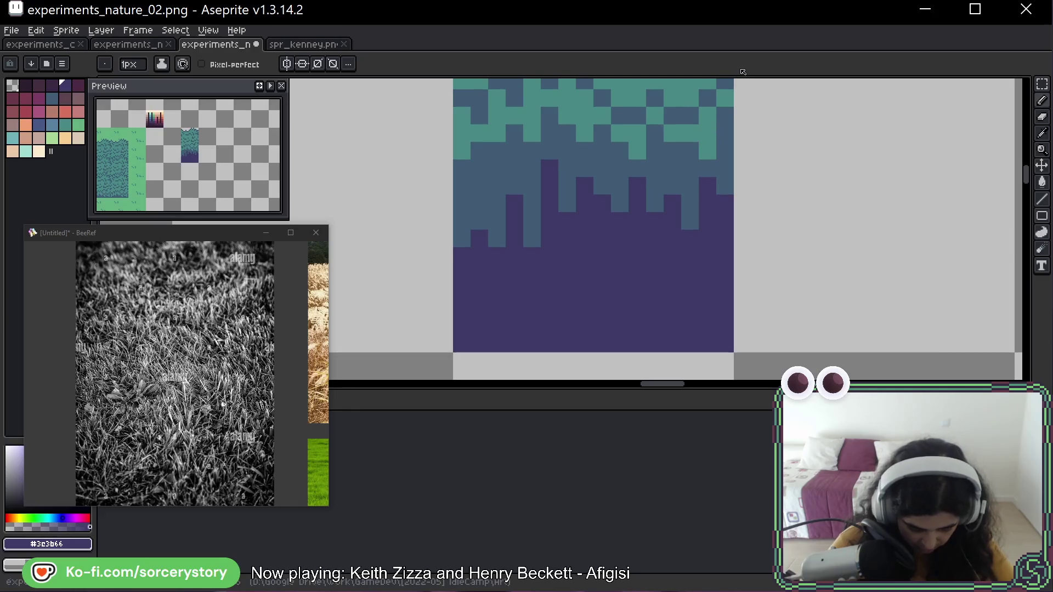
# Speckle the dark purple lower half with scattered slate-blue pixels, clearing misplaced ones back to purple
pyautogui.keyDown('alt'); pyautogui.click(670, 204); pyautogui.keyUp('alt')
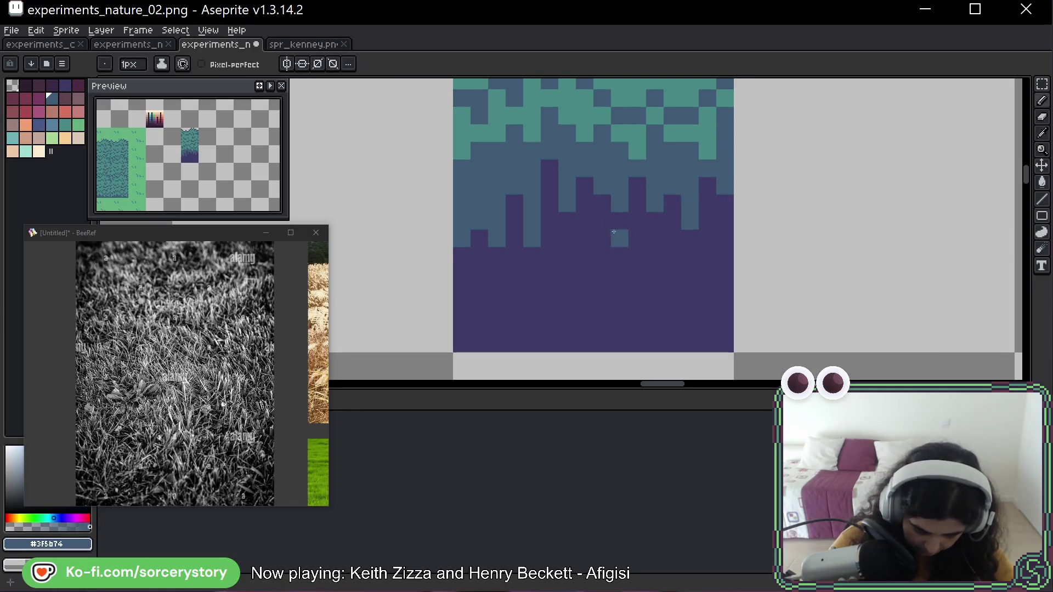
pyautogui.click(620, 238)
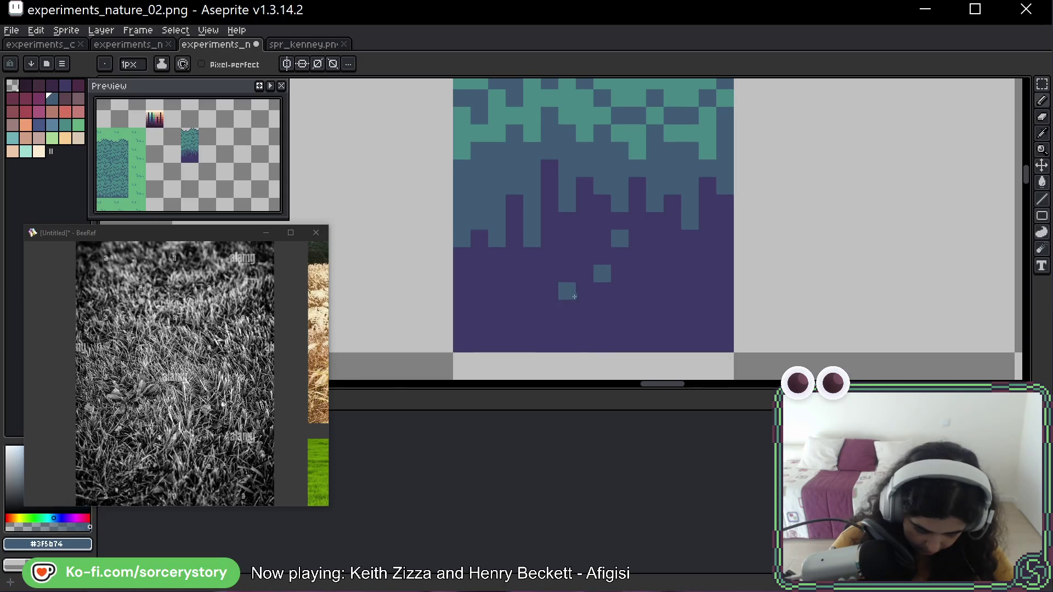
pyautogui.rightClick(538, 255)
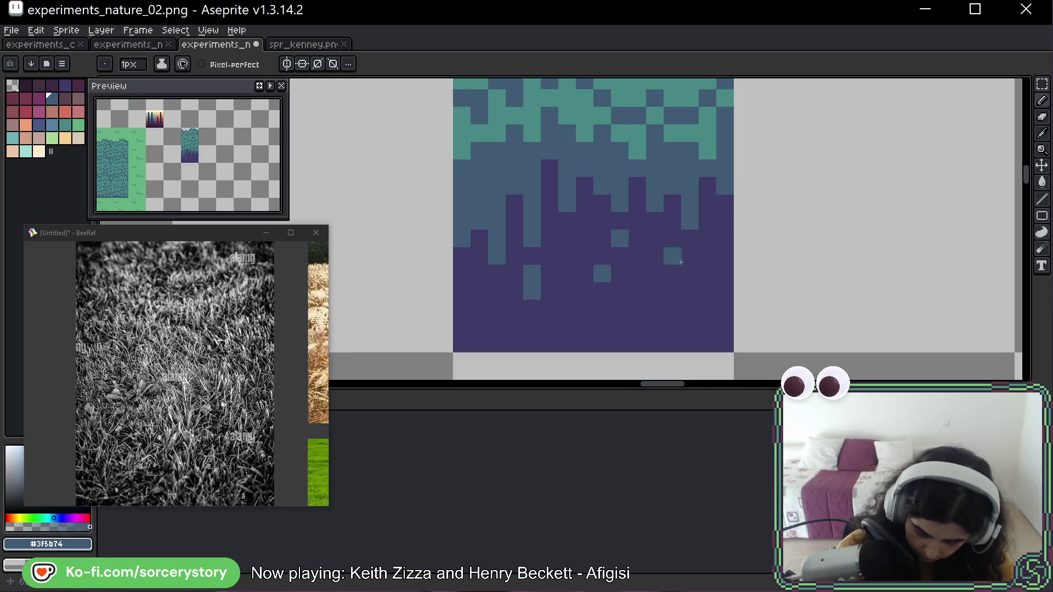
pyautogui.rightClick(656, 277)
pyautogui.click(653, 292)
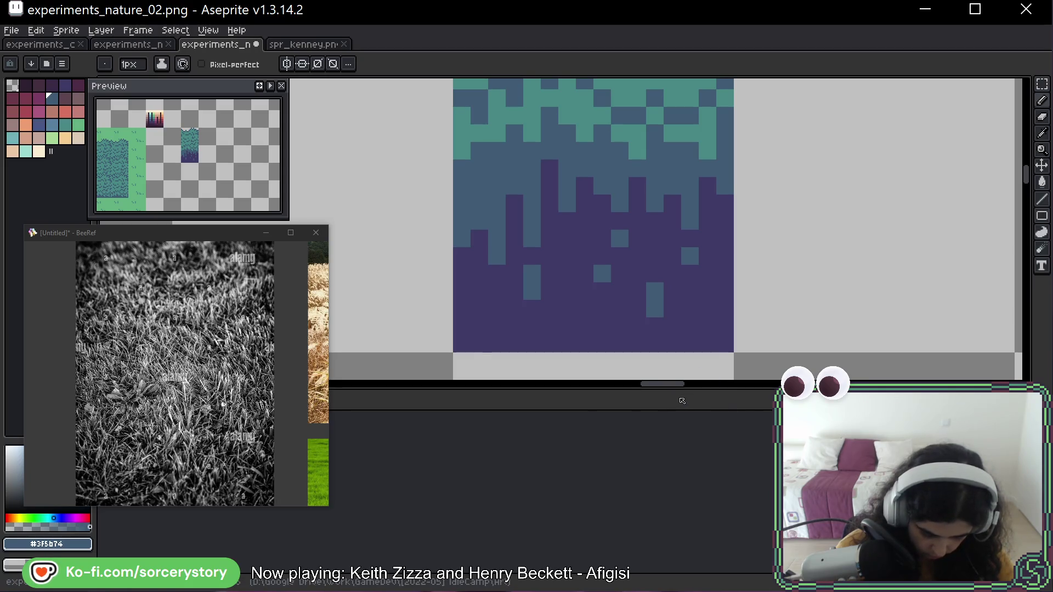
pyautogui.click(712, 299)
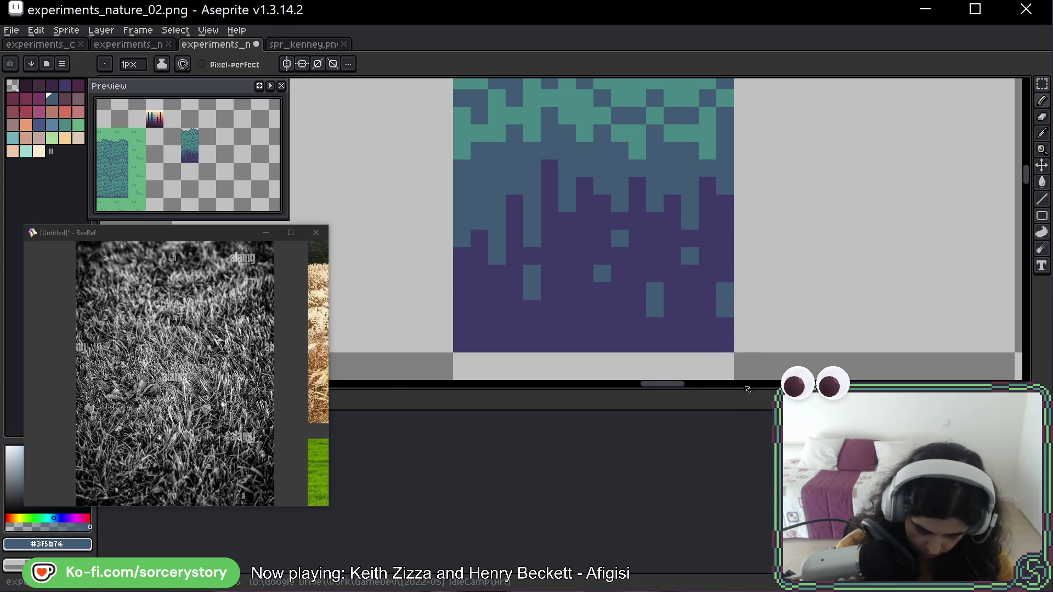
pyautogui.click(725, 274)
pyautogui.rightClick(725, 308)
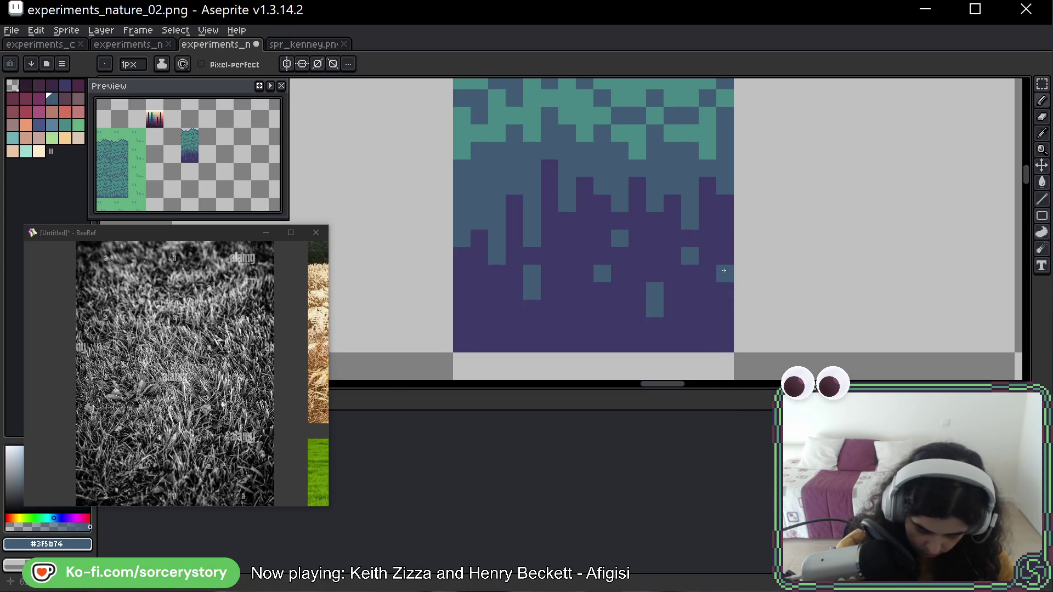
pyautogui.click(723, 224)
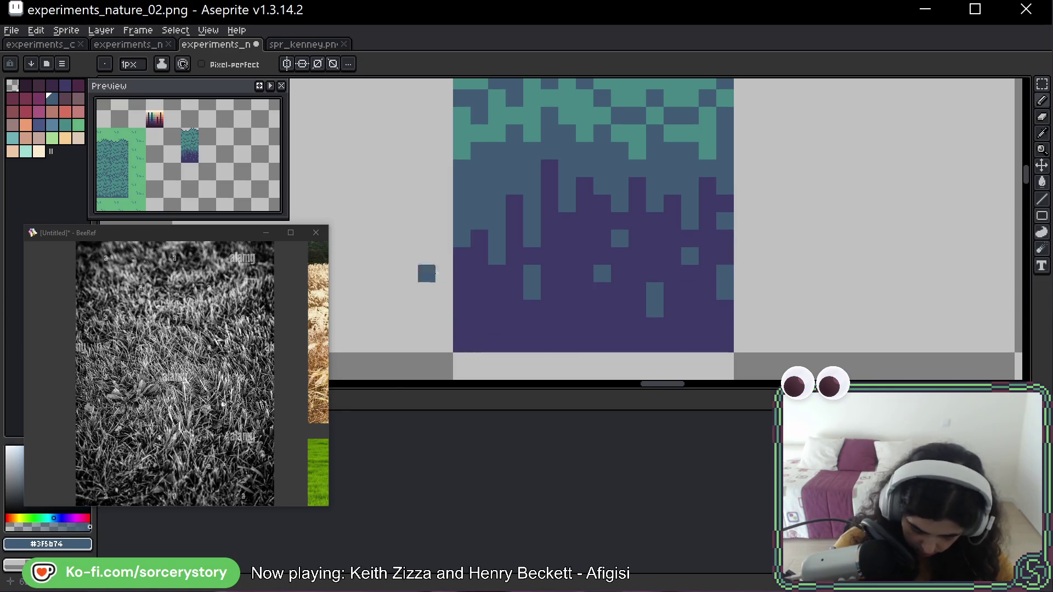
pyautogui.rightClick(479, 290)
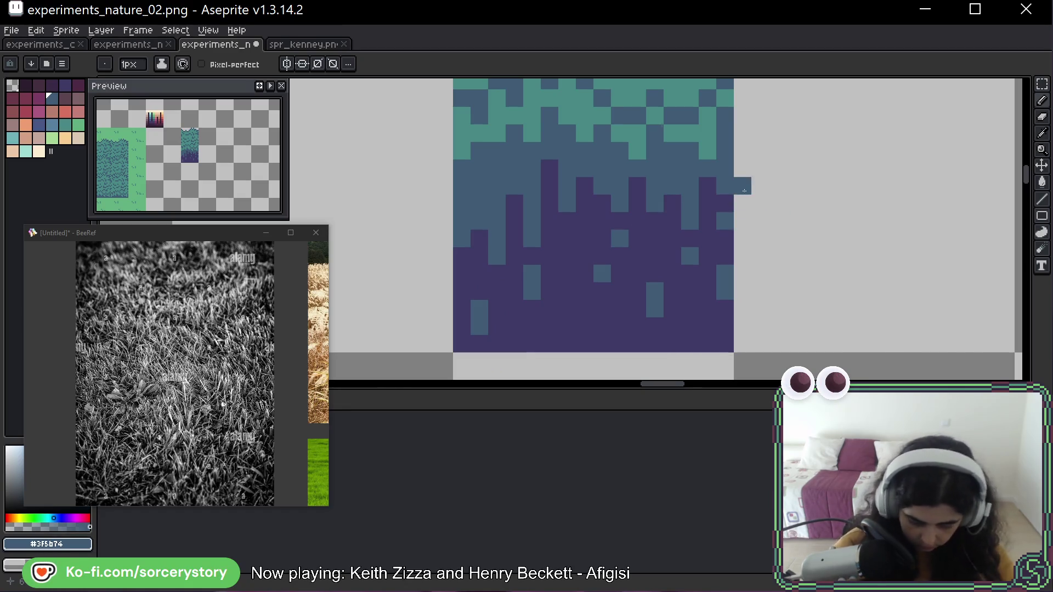
pyautogui.scroll(-4, 744, 190)
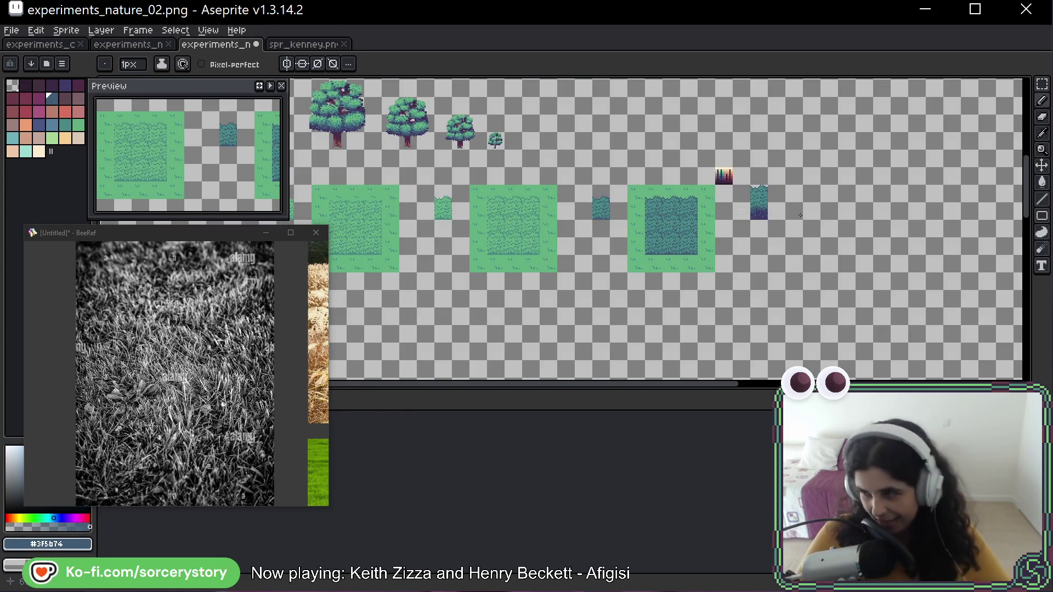
pyautogui.scroll(5, 798, 227)
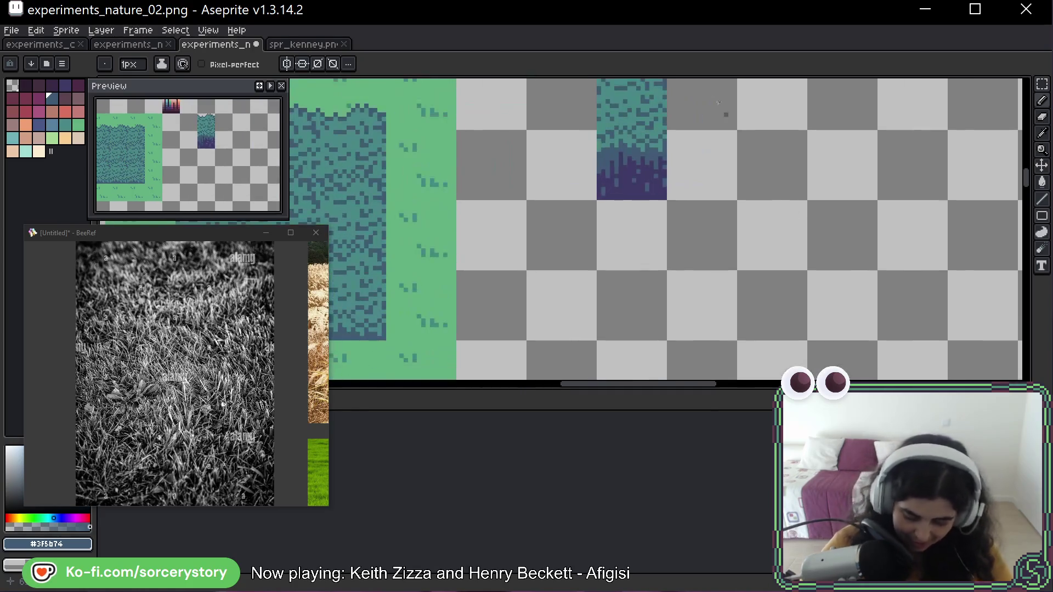
# Paste a copy of the dark-bottomed grass tile into spr_kenney.png right of the existing grass tile
pyautogui.scroll(2, 657, 193)
pyautogui.press('m')
pyautogui.moveTo(657, 193); pyautogui.dragTo(634, 274)
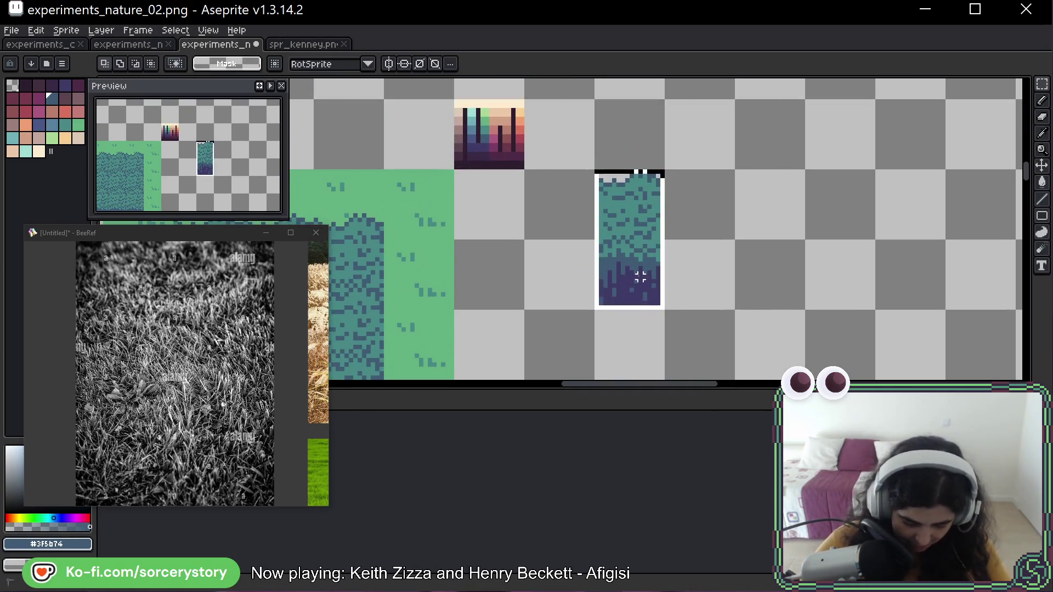
pyautogui.click(305, 46)
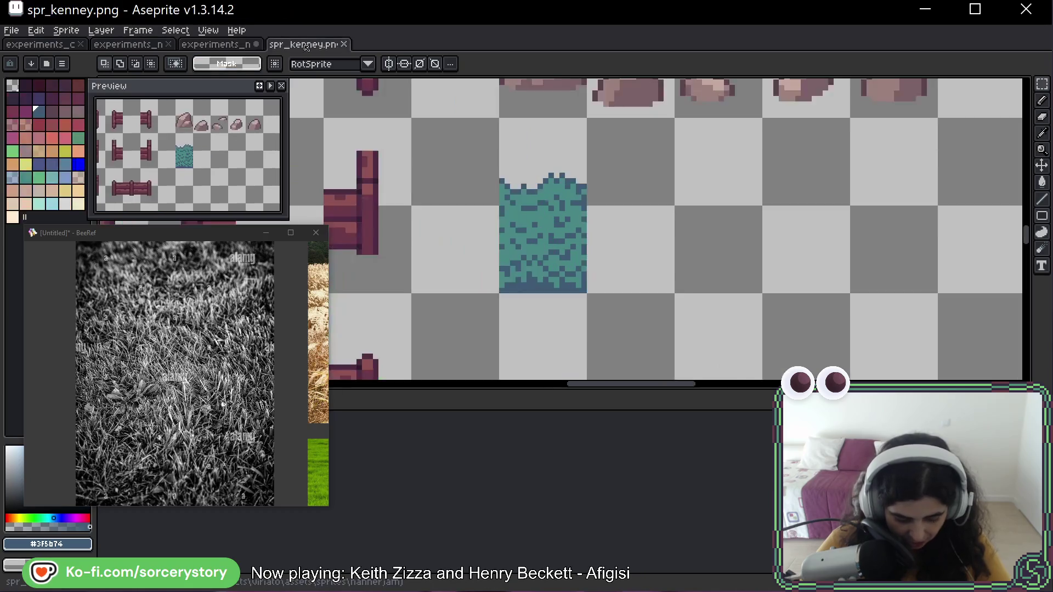
pyautogui.hotkey('ctrl', 'v')
pyautogui.moveTo(730, 260); pyautogui.dragTo(643, 237)
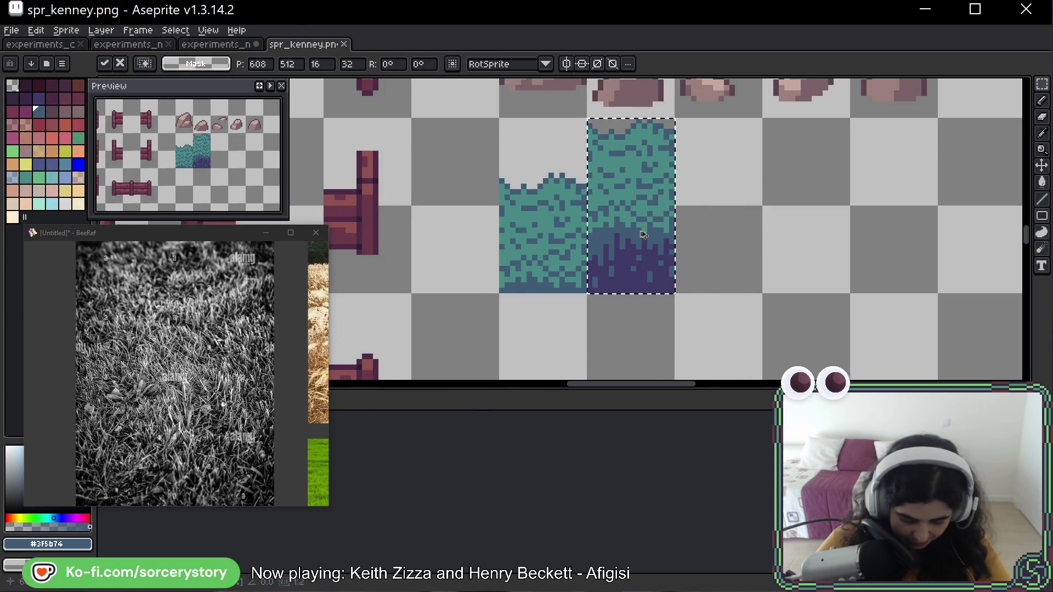
pyautogui.press('Return')
# Check the original and new grass tiles' alignment, then save spr_kenney.png
pyautogui.moveTo(512, 258); pyautogui.dragTo(515, 164)
pyautogui.moveTo(641, 257); pyautogui.dragTo(673, 117)
pyautogui.click(705, 236)
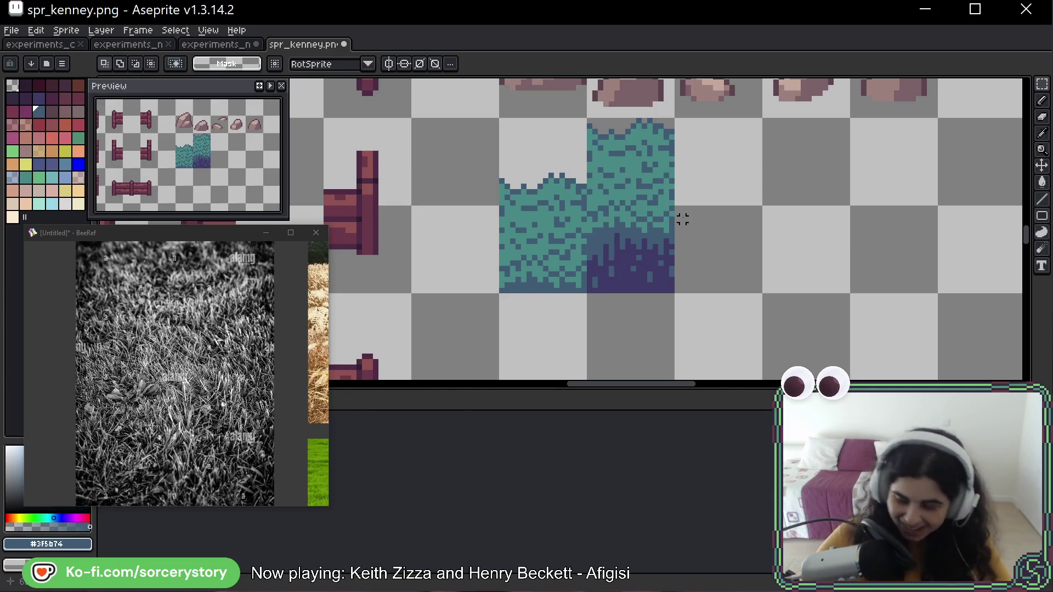
pyautogui.hotkey('ctrl', 's')
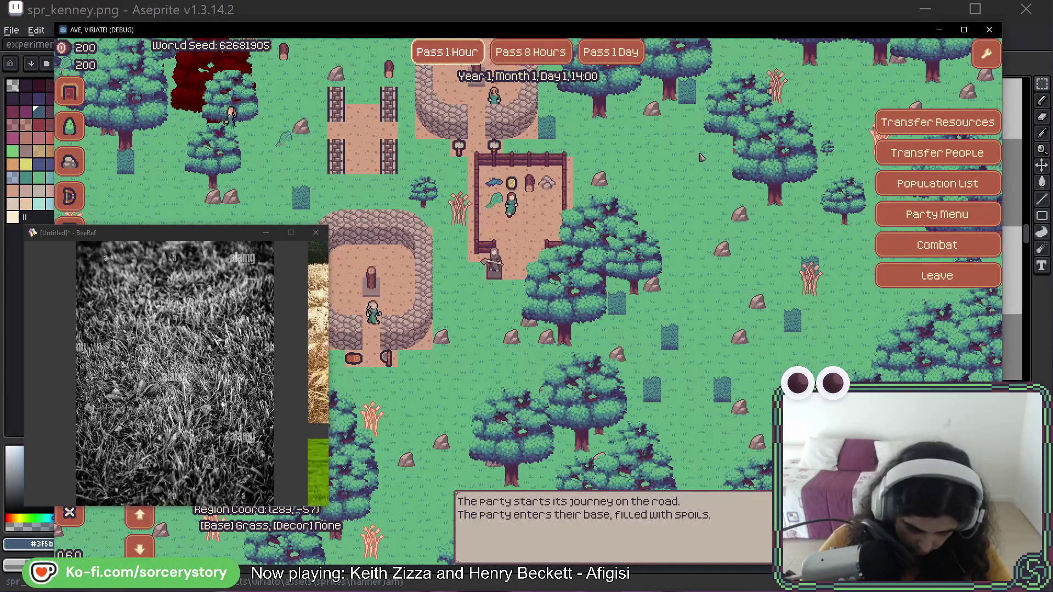
# Pan the game map to inspect the new grass and pass two hours, from 14:00 to 16:00
pyautogui.press('a')
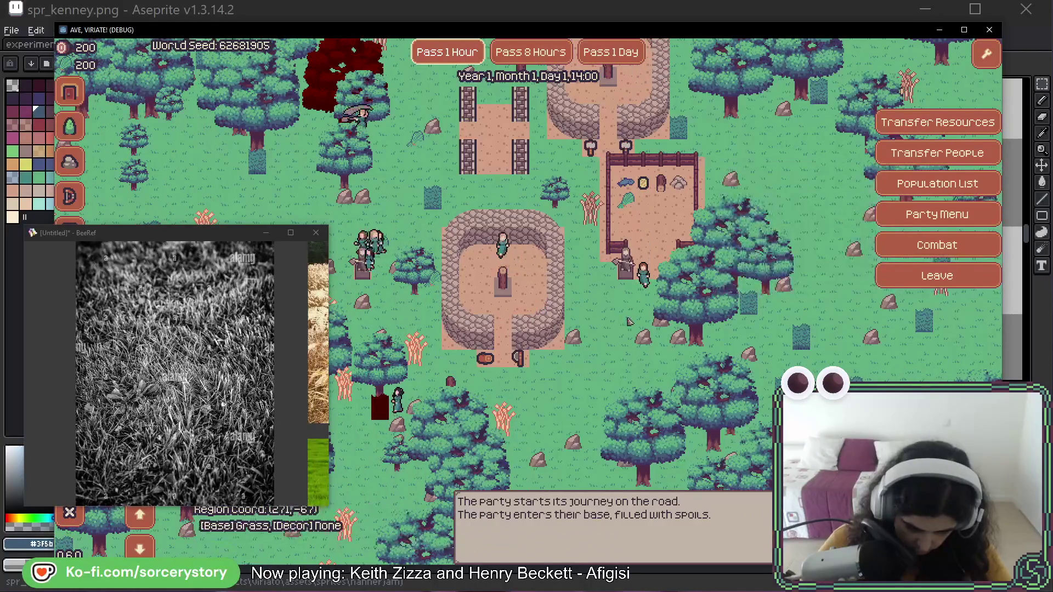
pyautogui.press('s')
pyautogui.press('a')
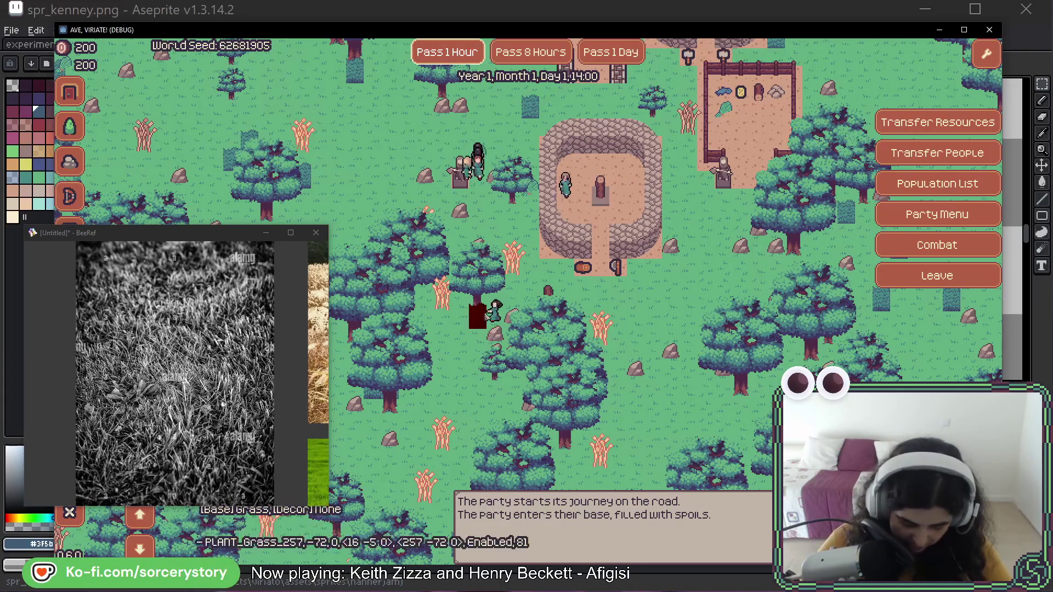
pyautogui.click(452, 56)
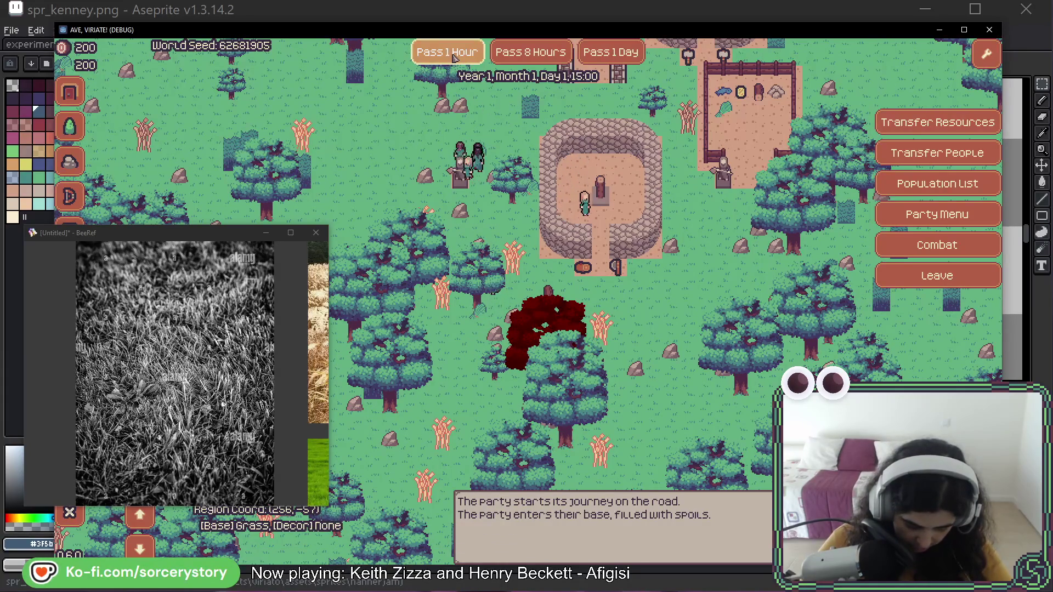
pyautogui.press('w')
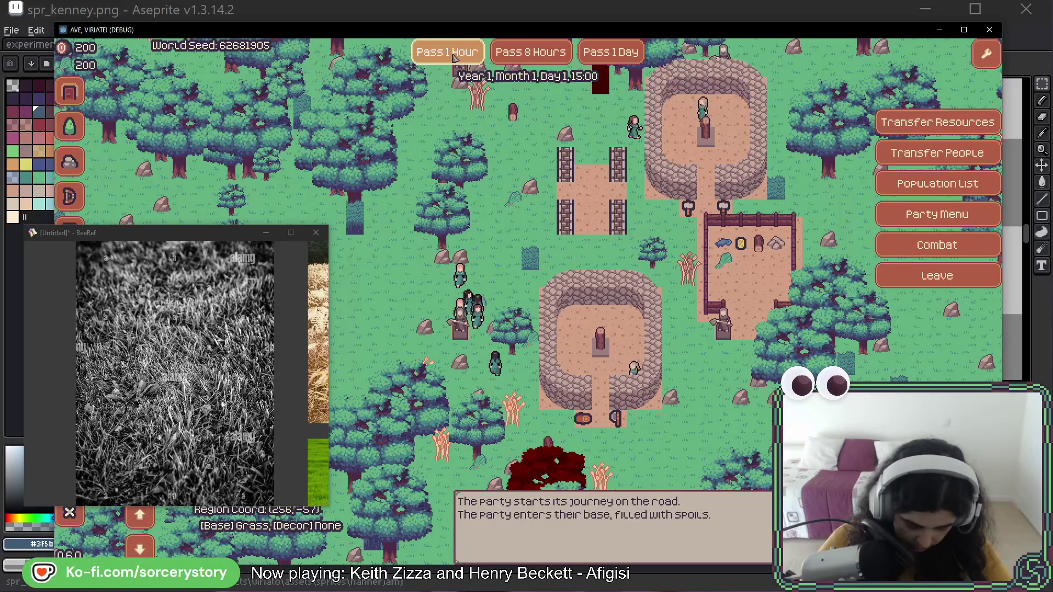
pyautogui.click(453, 56)
pyautogui.press('a')
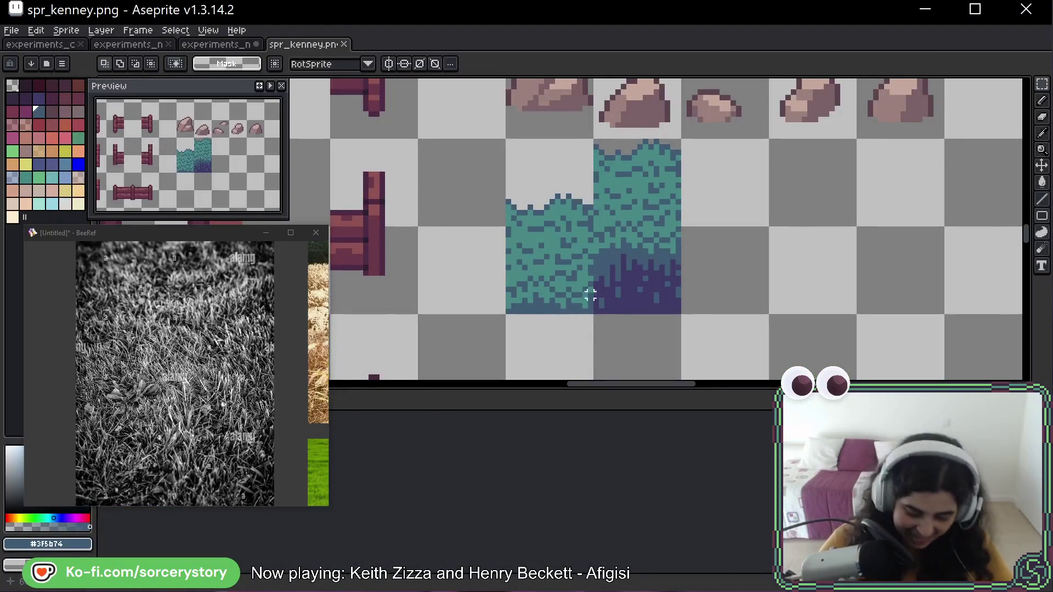
# Paste the copied grass tile into the experiments_nature_02 mockup and save it
pyautogui.hotkey('ctrl', 'shift', 'Tab')
pyautogui.hotkey('ctrl', 'v')
pyautogui.hotkey('ctrl', 's')
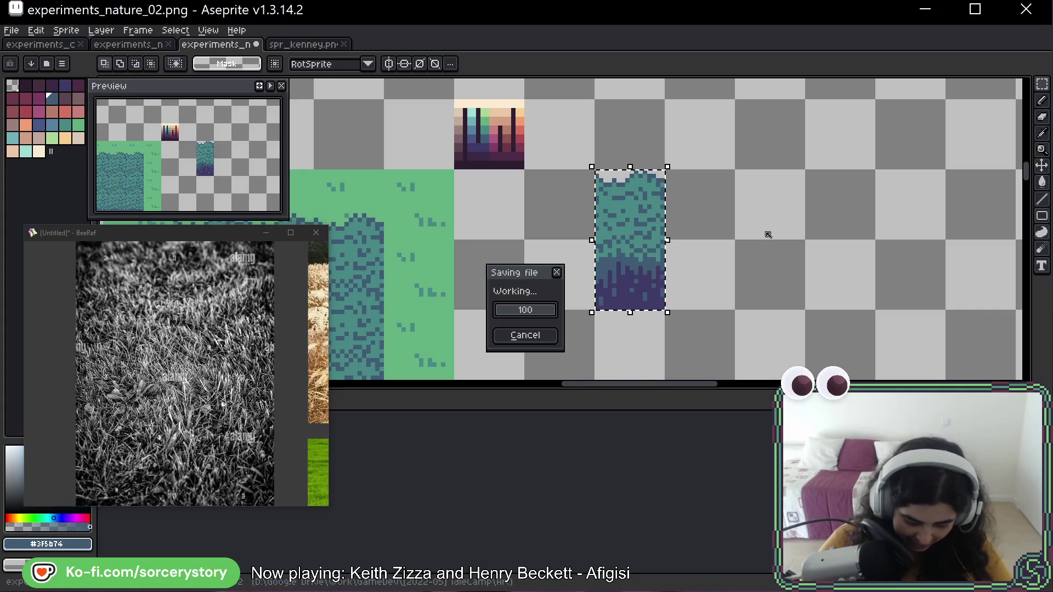
pyautogui.scroll(-1, 509, 203)
pyautogui.hscroll(-2, 536, 129)
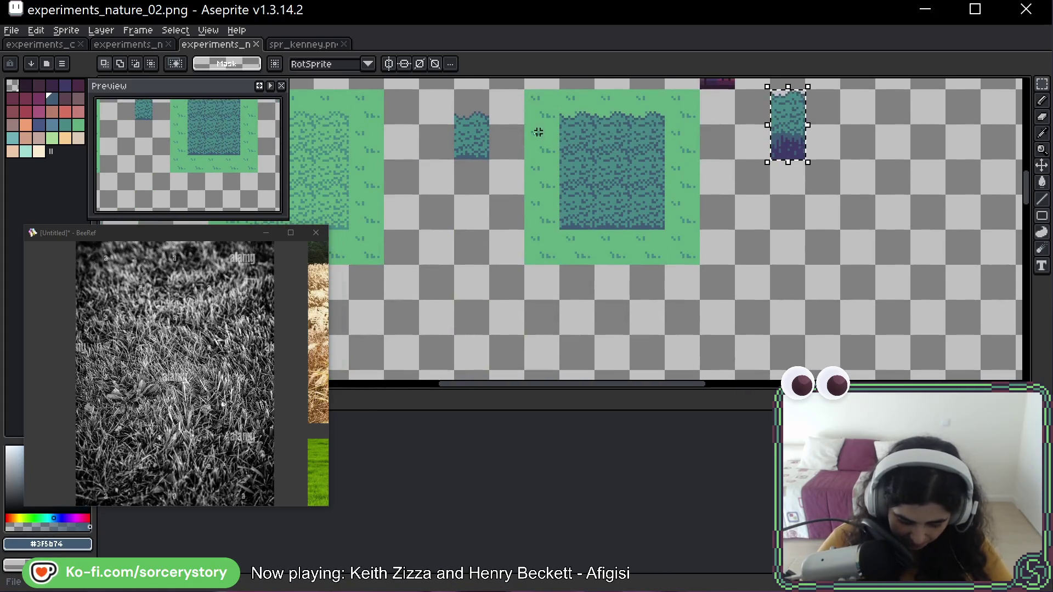
pyautogui.press('Return')
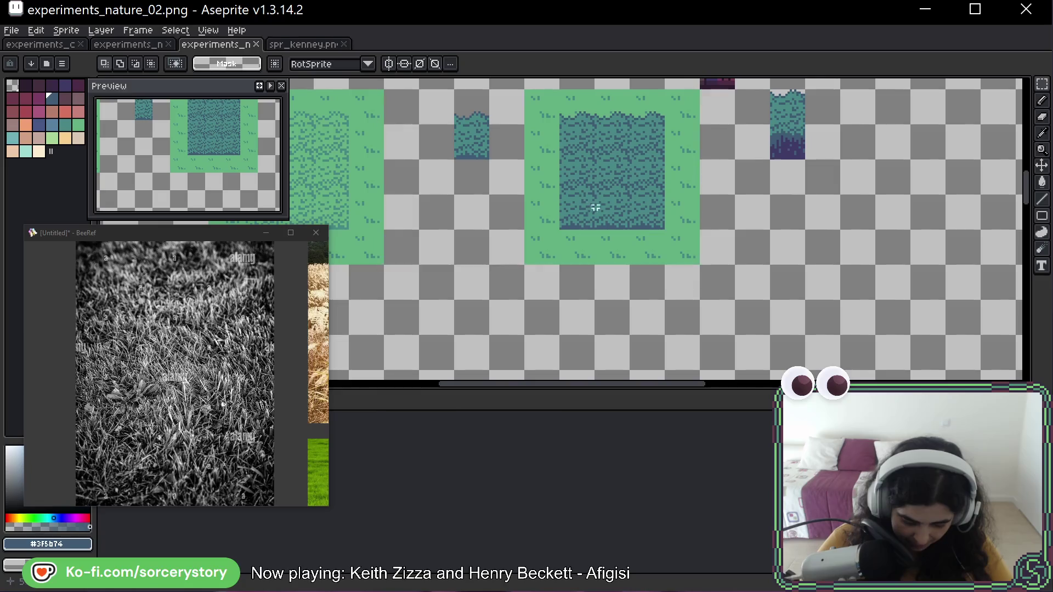
# Shift the large grass mockup tile about 63px to the left
pyautogui.moveTo(542, 112)
pyautogui.mouseDown()
pyautogui.moveTo(680, 228)
pyautogui.moveTo(667, 228)
pyautogui.mouseUp()
pyautogui.hscroll(2, 667, 228)
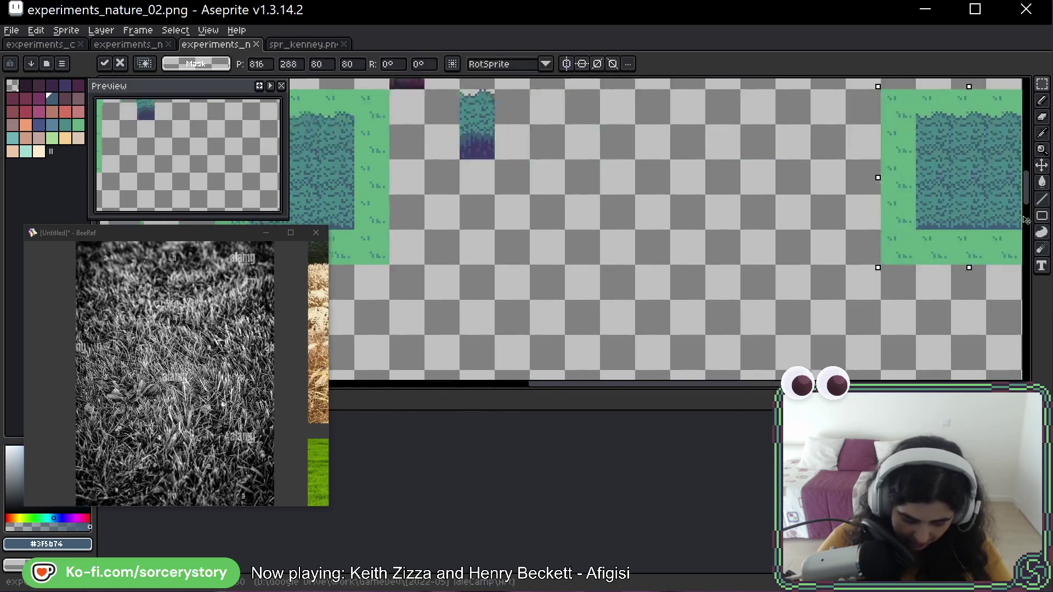
pyautogui.click(597, 220)
pyautogui.moveTo(597, 221); pyautogui.dragTo(563, 220)
pyautogui.hotkey('ctrl', 'd')
pyautogui.scroll(2, 373, 177)
# Stamp the small dark-bottomed tile along the big tile's bottom, save, and return to the game
pyautogui.moveTo(372, 205)
pyautogui.mouseDown()
pyautogui.moveTo(377, 240)
pyautogui.moveTo(449, 217)
pyautogui.moveTo(555, 215)
pyautogui.moveTo(554, 250)
pyautogui.moveTo(495, 257)
pyautogui.moveTo(495, 291)
pyautogui.moveTo(565, 291)
pyautogui.mouseUp()
pyautogui.click(630, 296)
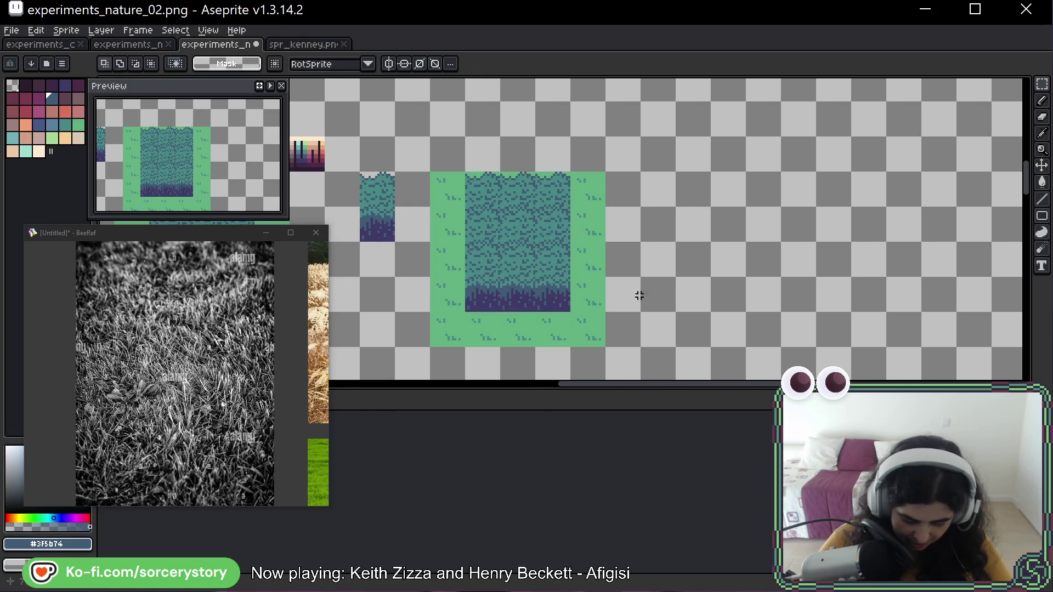
pyautogui.scroll(-3, 630, 296)
pyautogui.scroll(3, 663, 291)
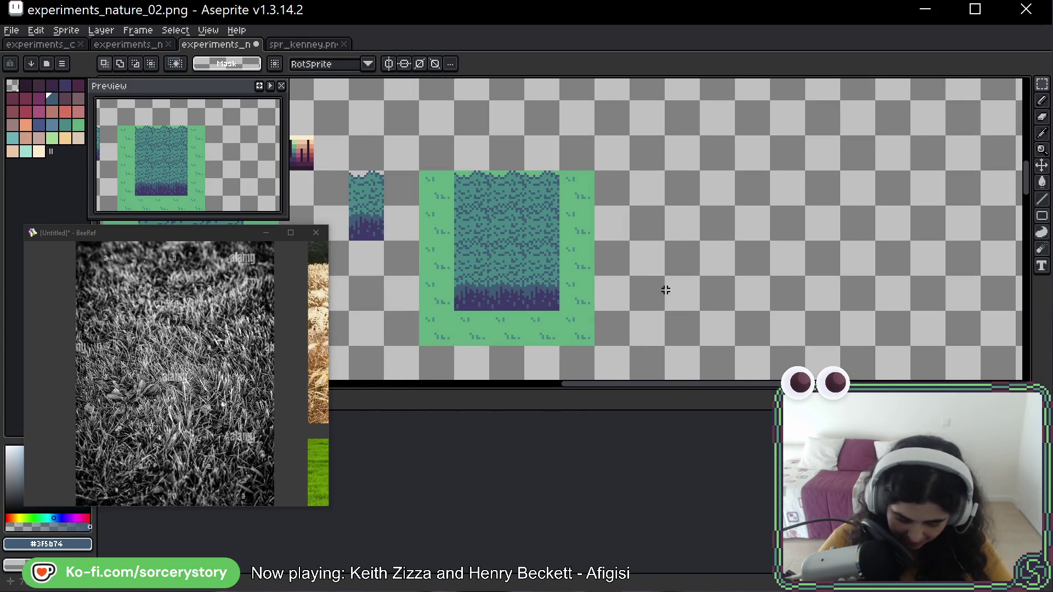
pyautogui.hotkey('ctrl', 's')
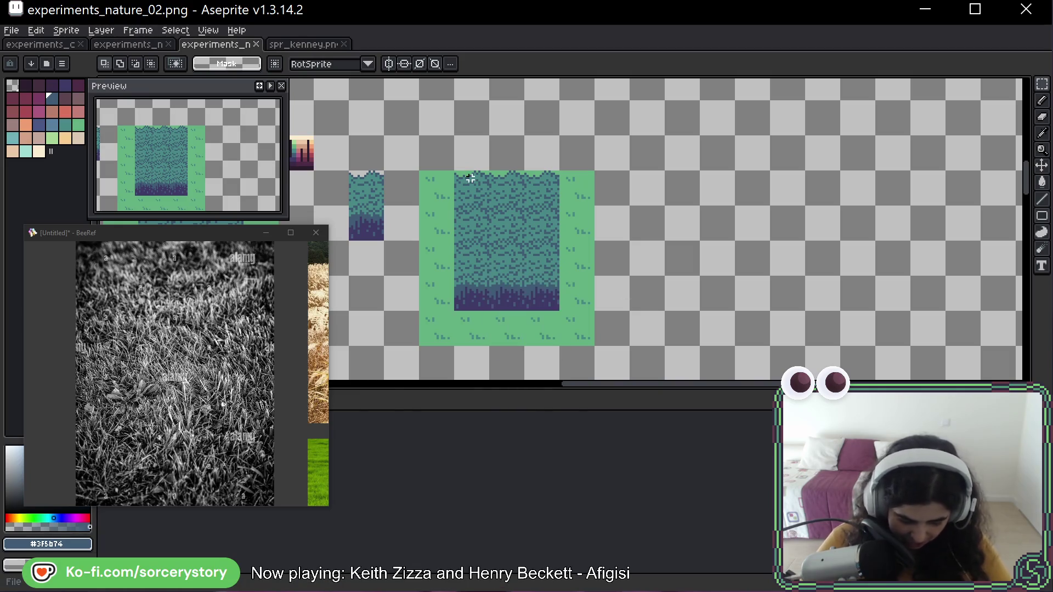
pyautogui.press('alt')
pyautogui.hotkey('alt', 'Tab')
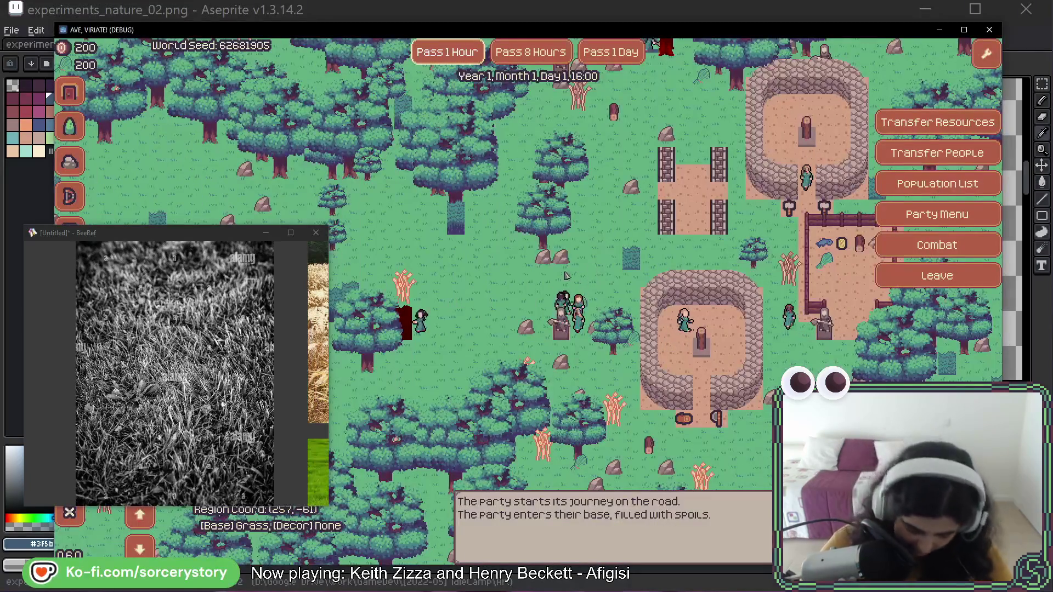
# Pan the map back toward the base and pass hours one at a time until 21:00 on Day 1
pyautogui.press('a')
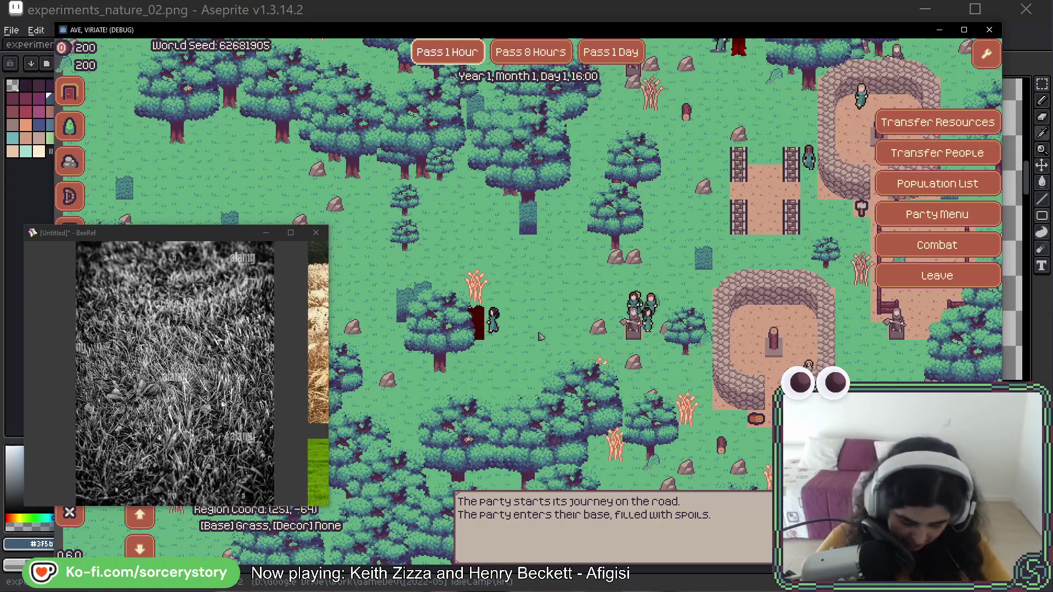
pyautogui.press('a')
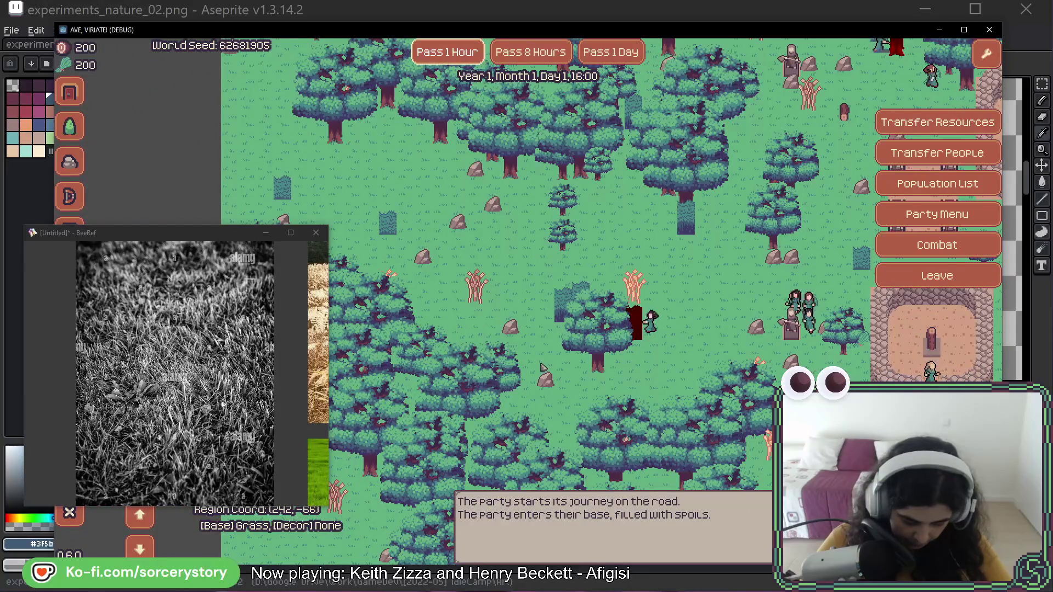
pyautogui.press('w')
pyautogui.press('d')
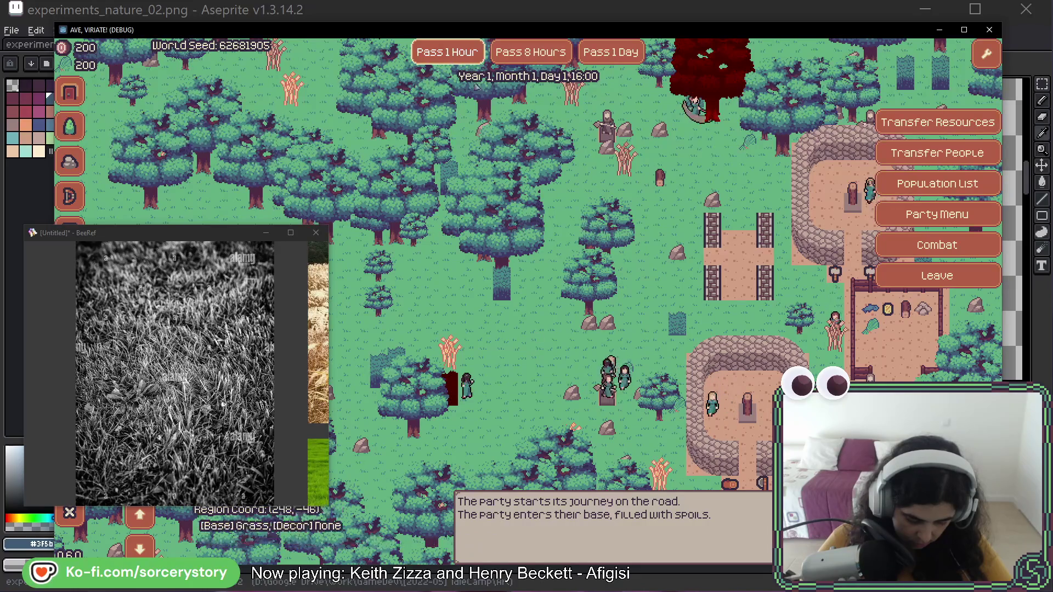
pyautogui.click(458, 60)
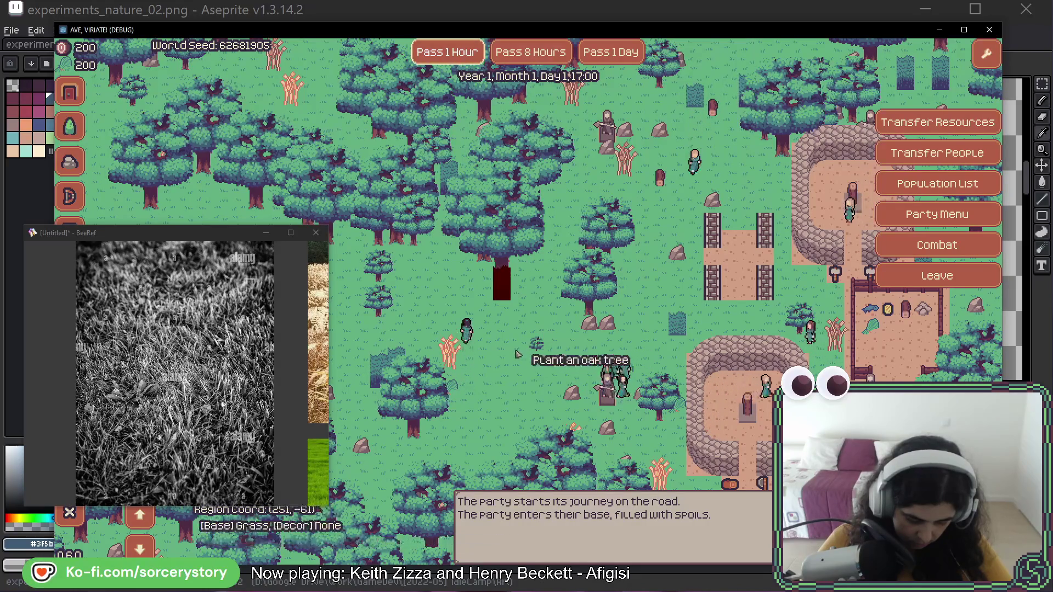
pyautogui.click(439, 60)
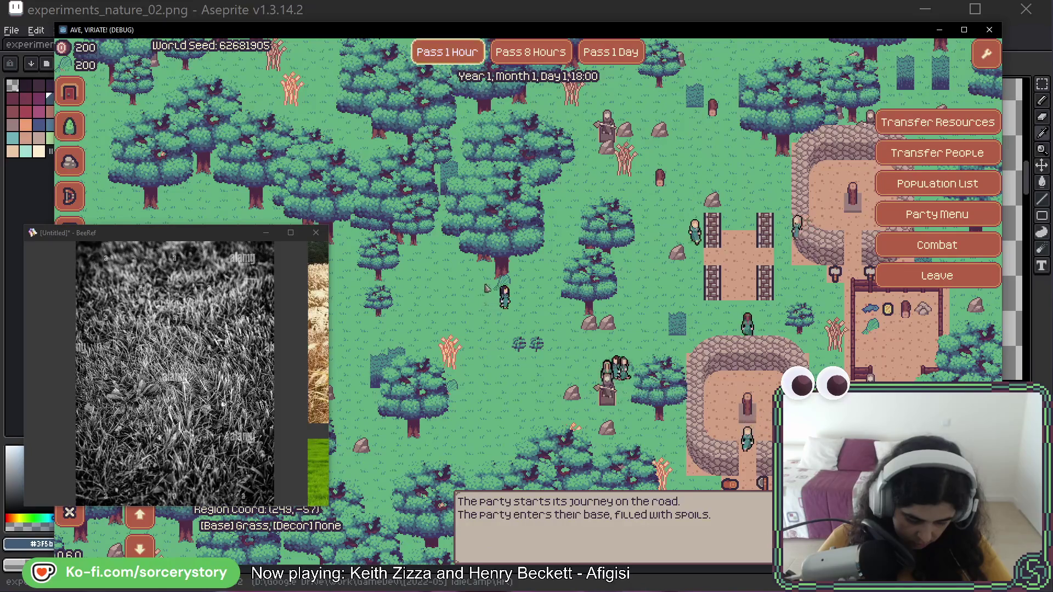
pyautogui.click(451, 58)
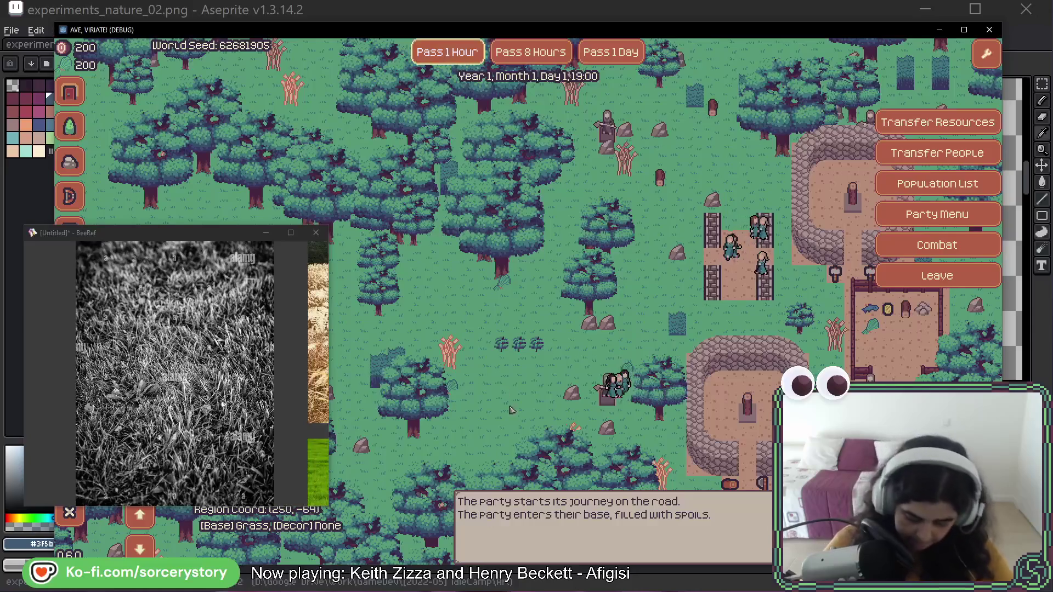
pyautogui.click(422, 57)
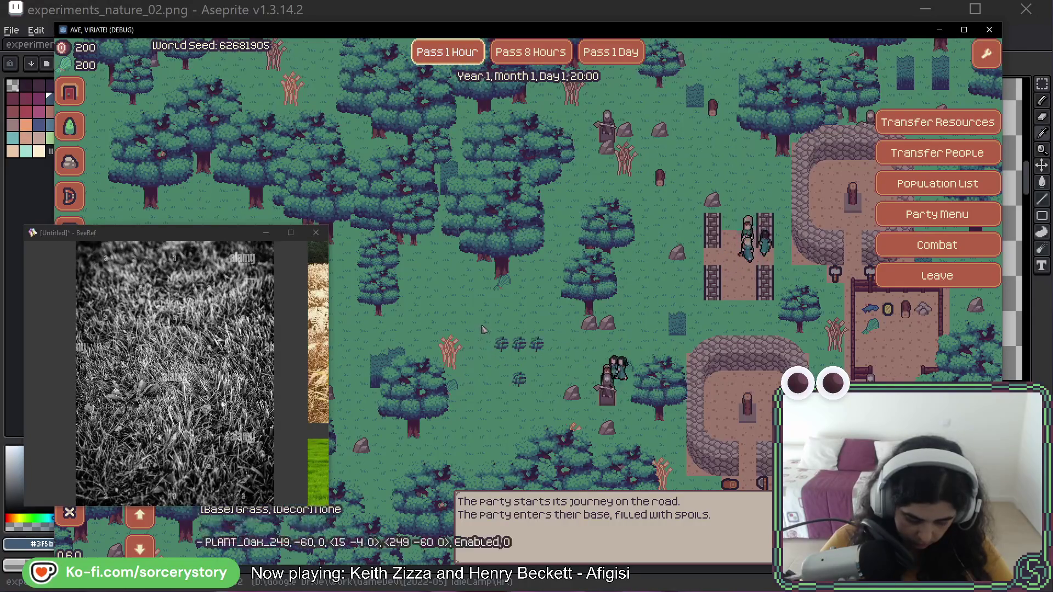
pyautogui.click(455, 59)
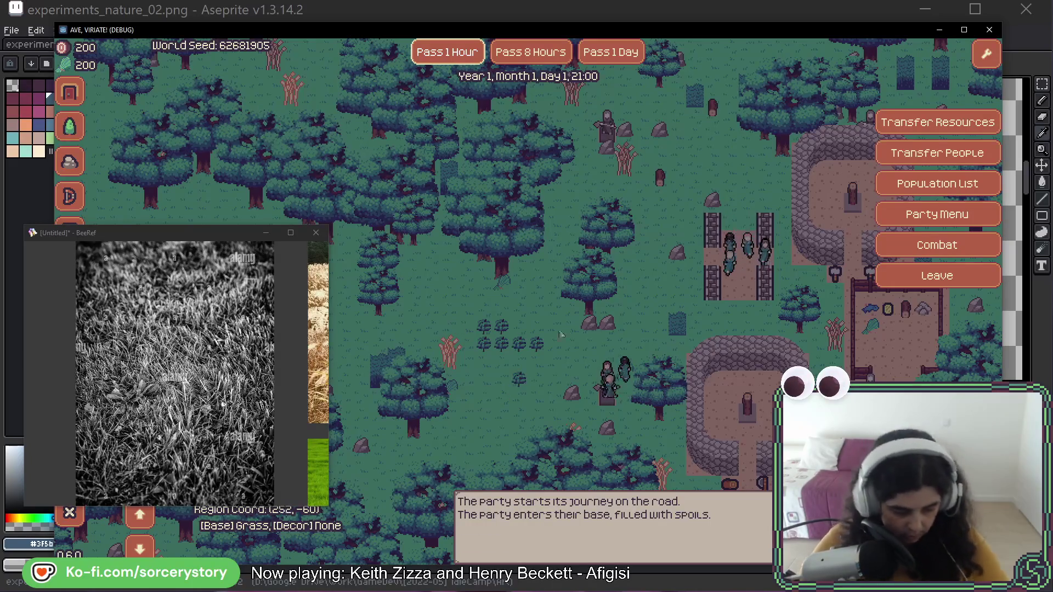
# Pan around the forest map, pass one full day to Day 2, 21:00, then select the small teal grass tile
pyautogui.press('a')
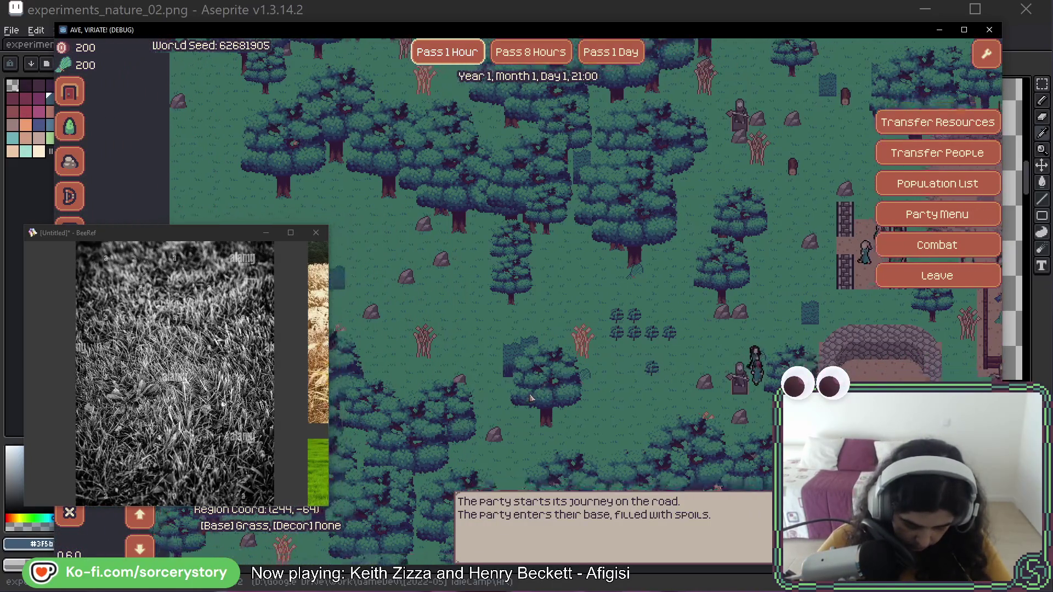
pyautogui.press('s')
pyautogui.press('a')
pyautogui.press('a')
pyautogui.press('w')
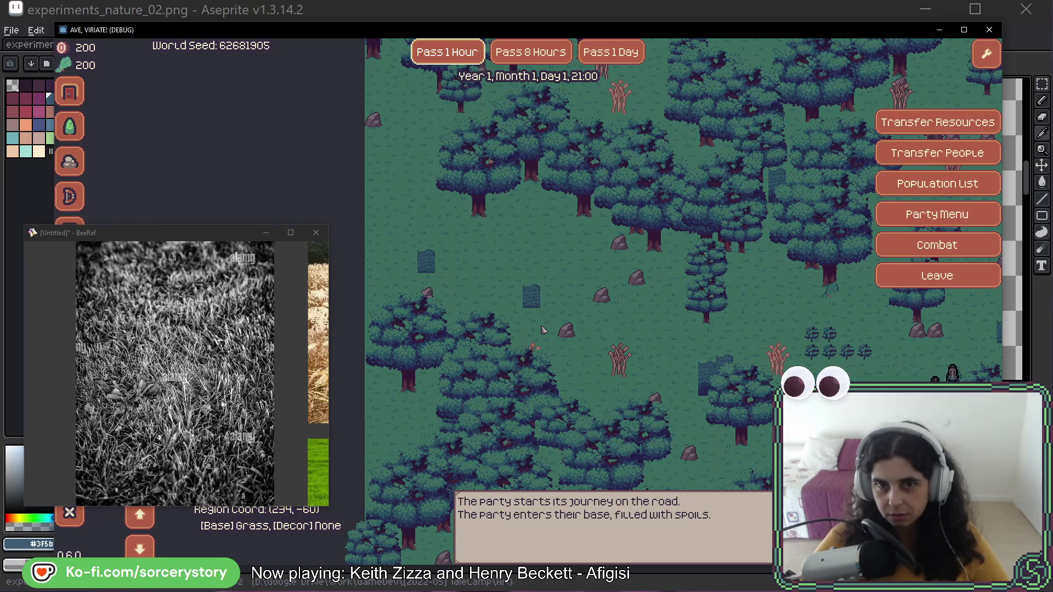
pyautogui.click(612, 53)
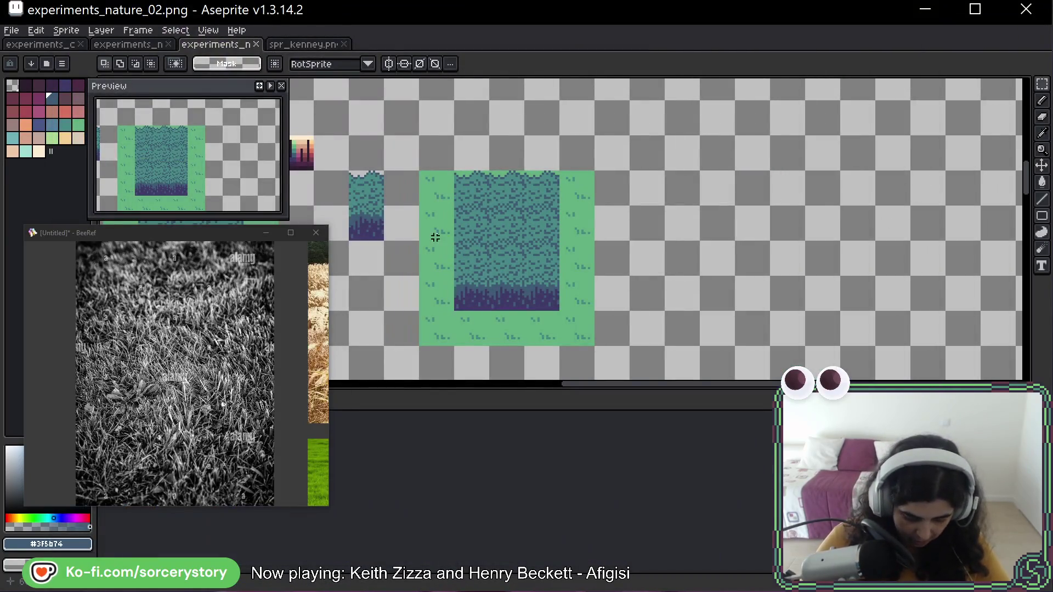
pyautogui.moveTo(430, 234)
pyautogui.mouseDown()
pyautogui.moveTo(582, 153)
pyautogui.moveTo(612, 209)
pyautogui.mouseUp()
# Duplicate the small teal grass tile and place the copy directly below it
pyautogui.moveTo(592, 173)
pyautogui.mouseDown()
pyautogui.moveTo(592, 306)
pyautogui.moveTo(593, 271)
pyautogui.moveTo(627, 258)
pyautogui.mouseUp()
pyautogui.scroll(2, 604, 306)
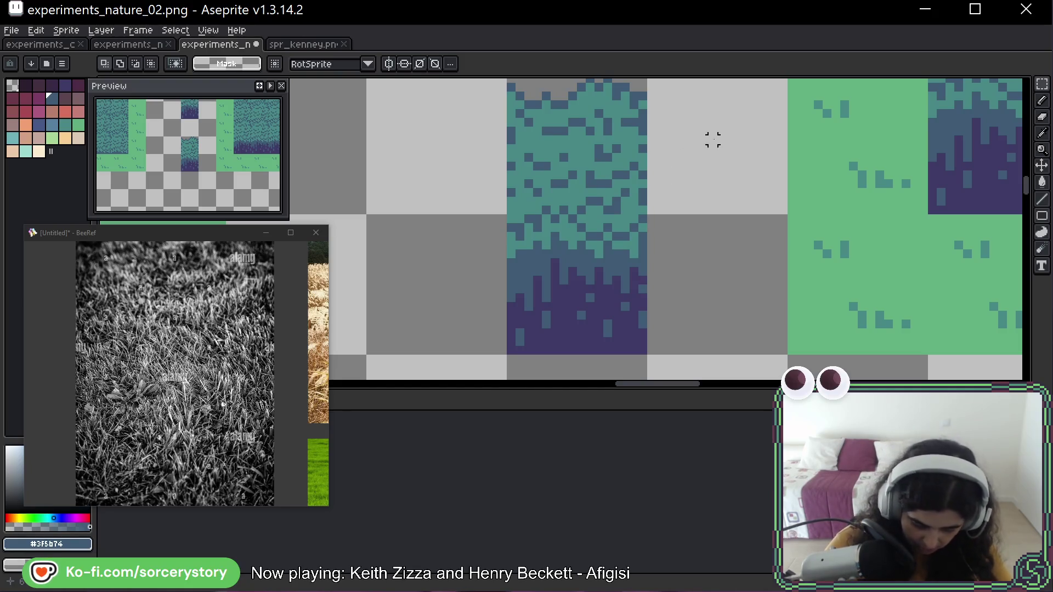
pyautogui.scroll(-1, 727, 139)
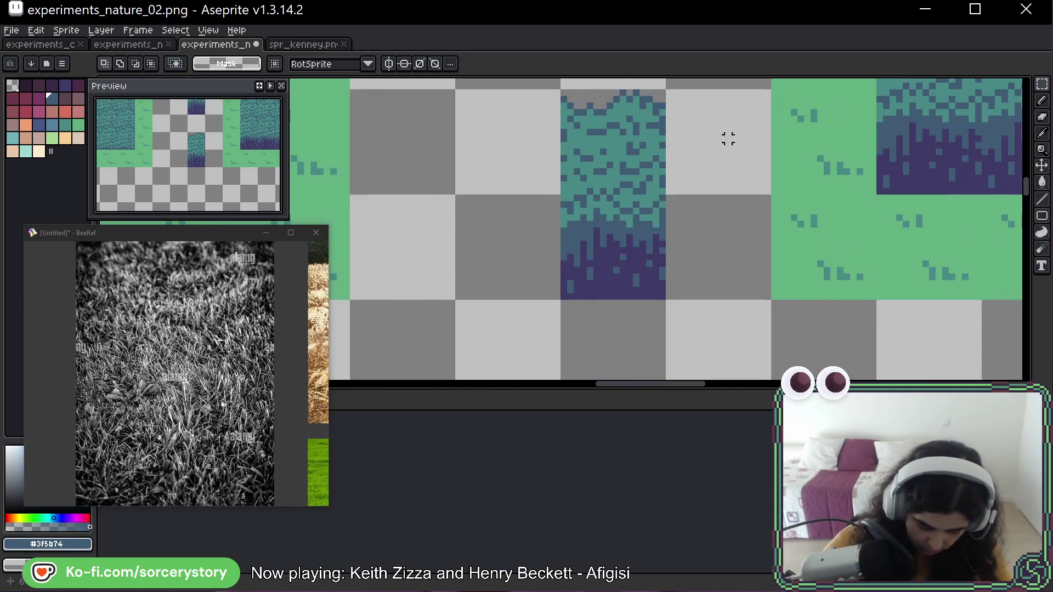
pyautogui.moveTo(702, 153); pyautogui.dragTo(707, 176)
# With the 1px pencil, touch up the copy's bottom edge and round off both bottom corners
pyautogui.press('b')
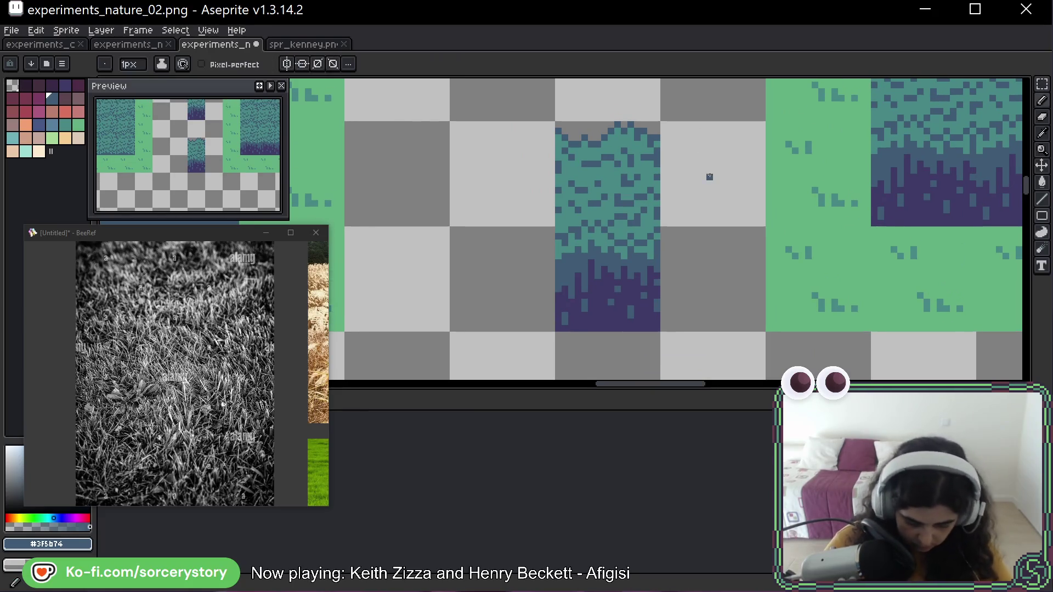
pyautogui.click(650, 328)
pyautogui.moveTo(650, 327); pyautogui.dragTo(654, 324)
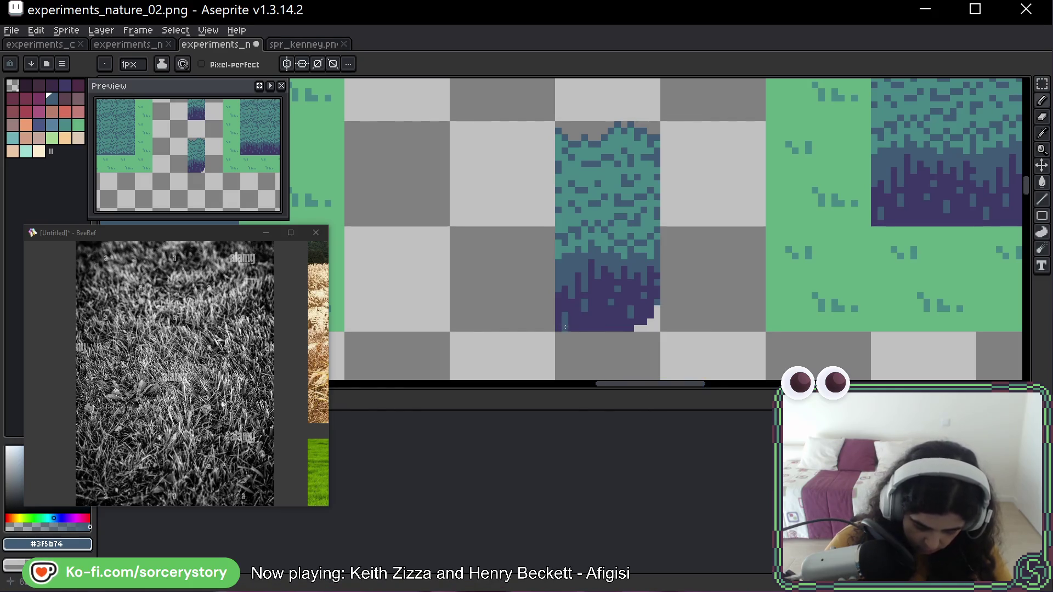
pyautogui.moveTo(557, 318); pyautogui.dragTo(570, 327)
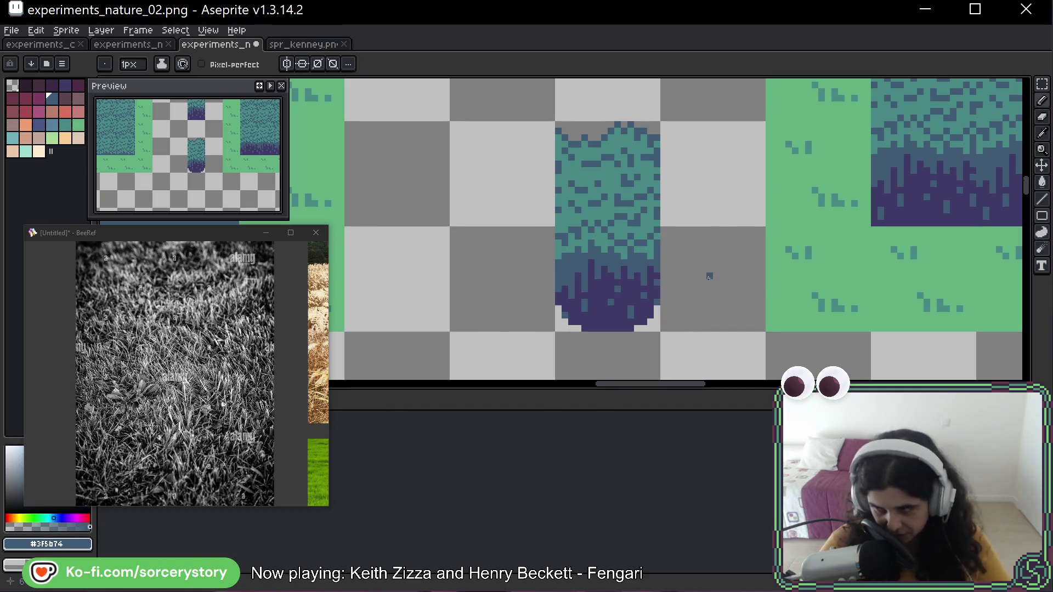
pyautogui.click(609, 289)
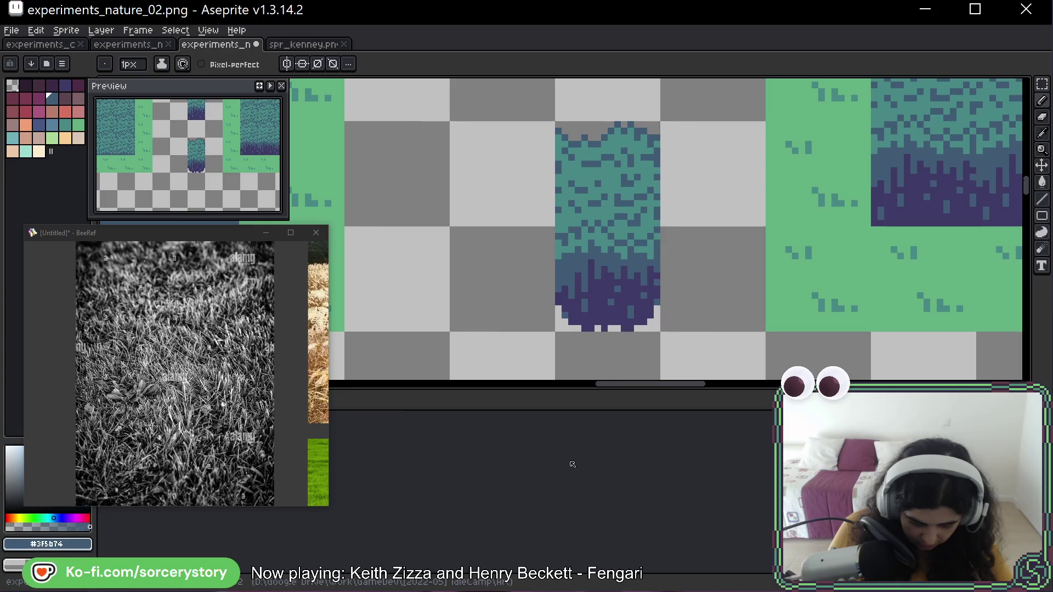
# Undo the corner rounding and cut small transparent notches into the copy's bottom row
pyautogui.press('ctrl')
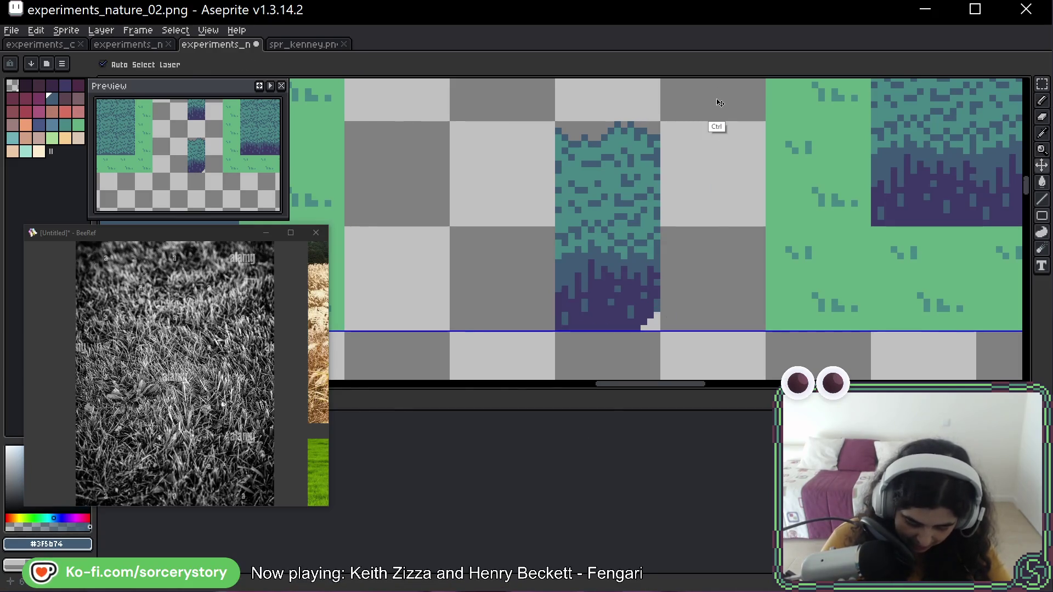
pyautogui.hotkey('ctrl', 'z')
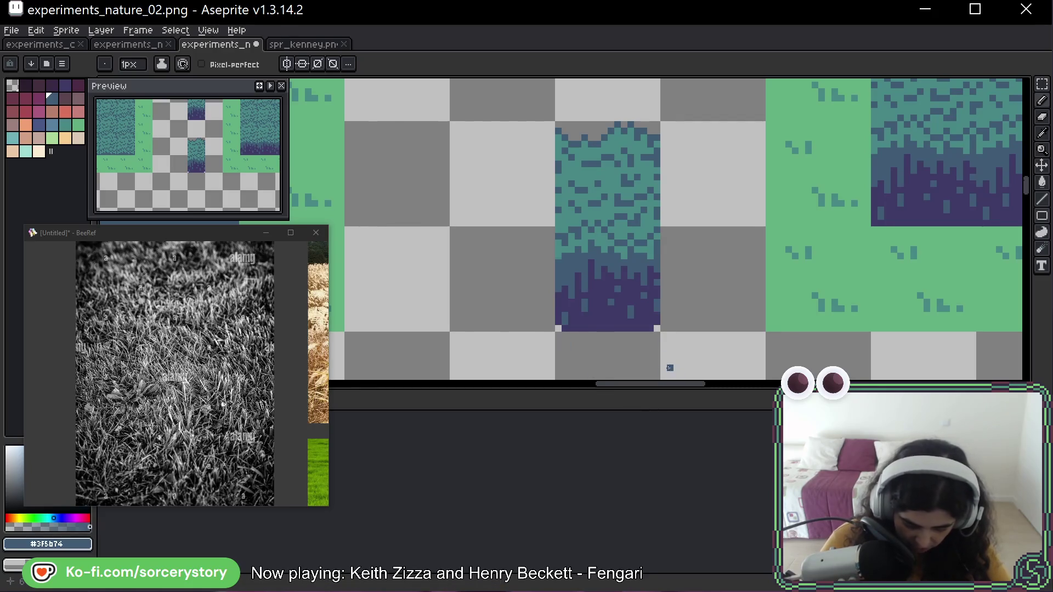
pyautogui.moveTo(582, 329); pyautogui.dragTo(598, 329)
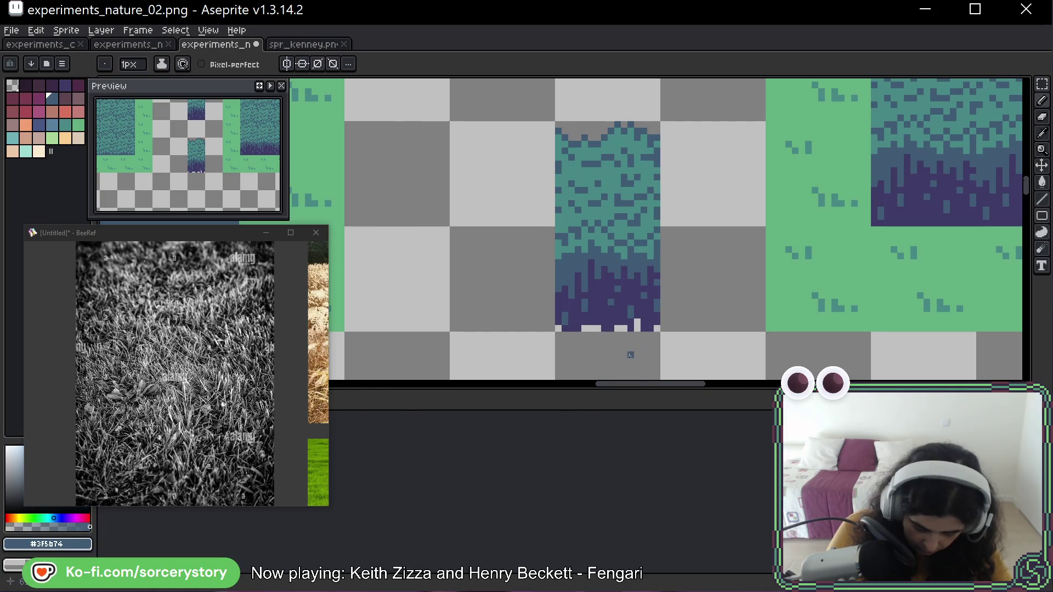
pyautogui.click(636, 323)
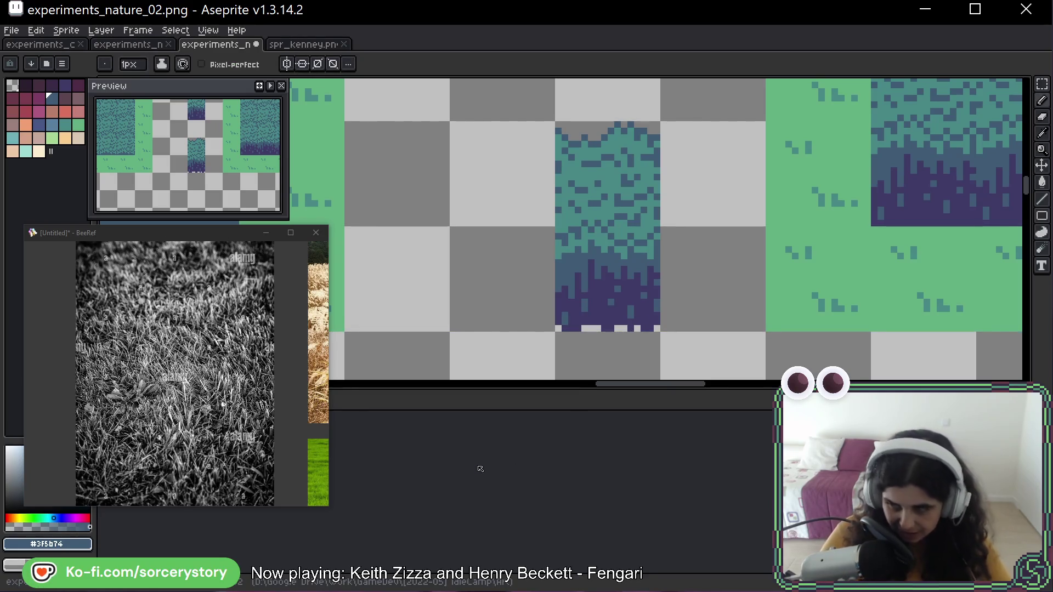
# Compare the copy against the larger grass tiles, briefly selecting the small teal tile
pyautogui.moveTo(735, 169); pyautogui.dragTo(704, 211)
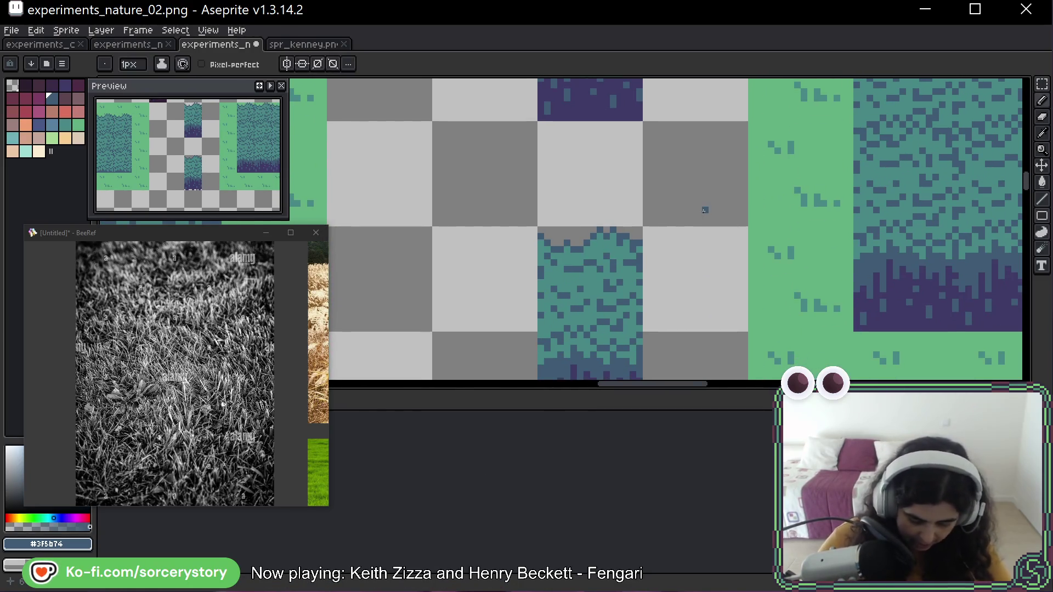
pyautogui.scroll(-2, 707, 210)
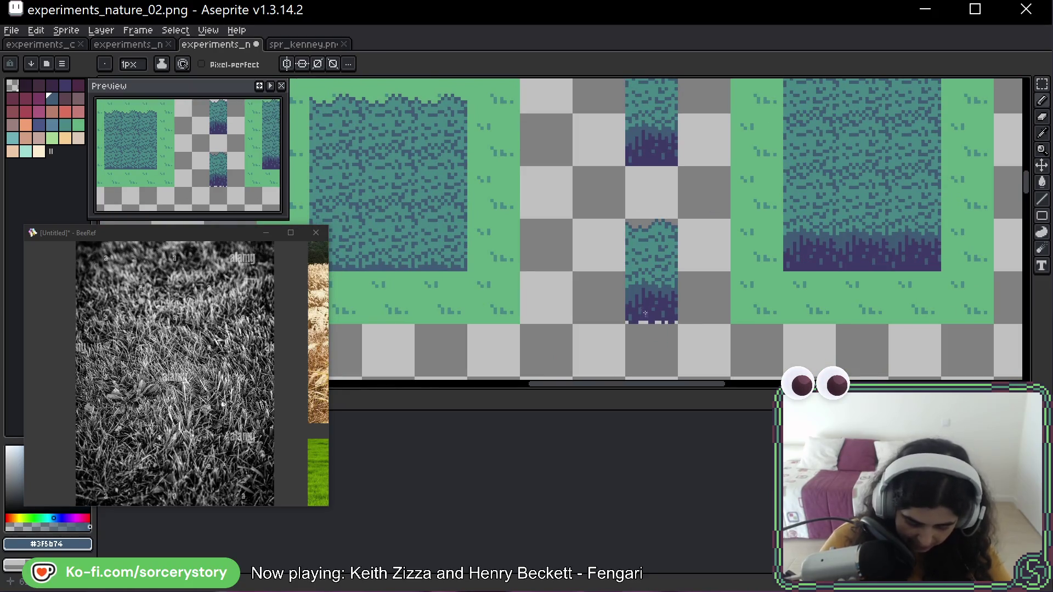
pyautogui.moveTo(685, 236)
pyautogui.mouseDown()
pyautogui.moveTo(644, 303)
pyautogui.moveTo(635, 232)
pyautogui.mouseUp()
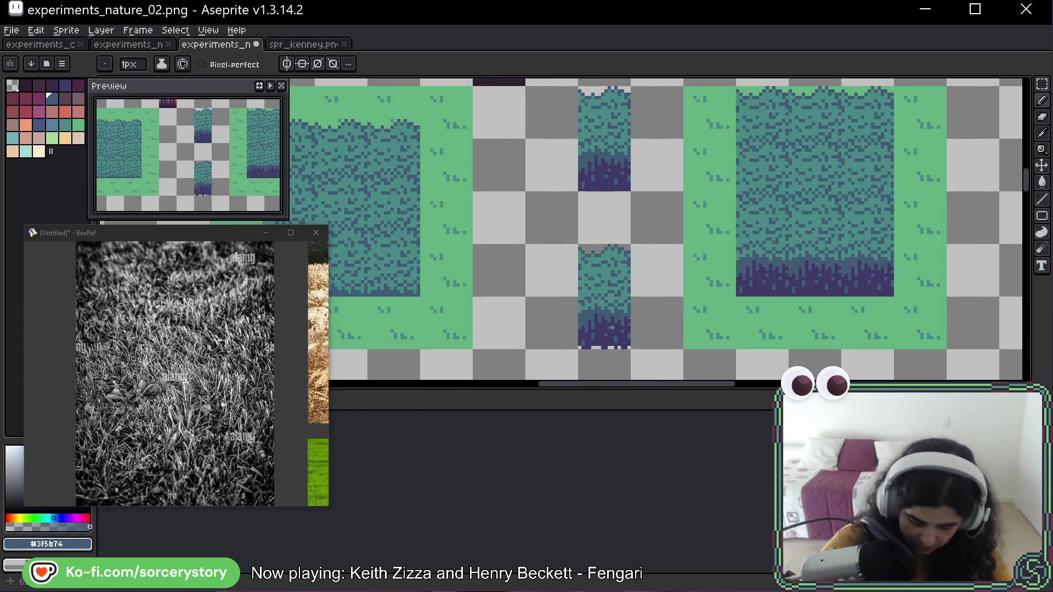
pyautogui.click(1041, 84)
pyautogui.scroll(-2, 643, 203)
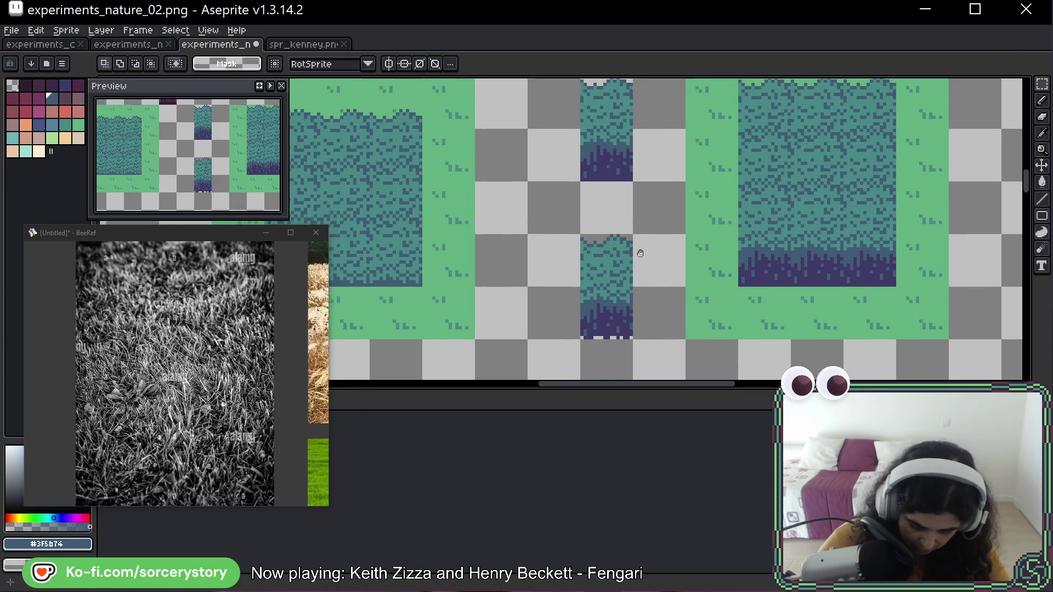
pyautogui.moveTo(640, 189); pyautogui.dragTo(587, 229)
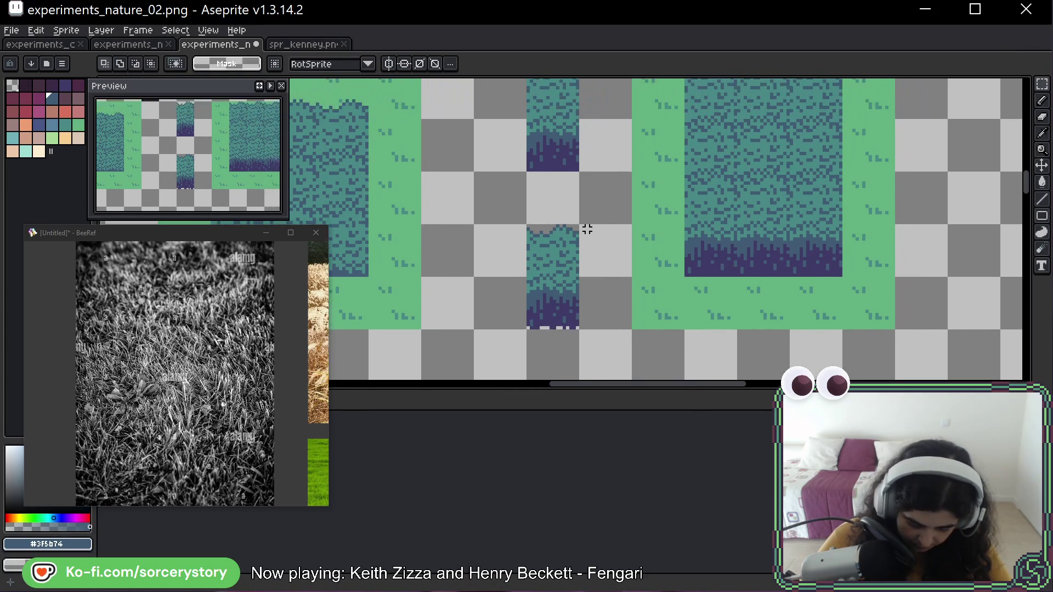
pyautogui.moveTo(592, 176); pyautogui.dragTo(572, 238)
pyautogui.moveTo(506, 128); pyautogui.dragTo(560, 234)
pyautogui.hotkey('ctrl', 'd')
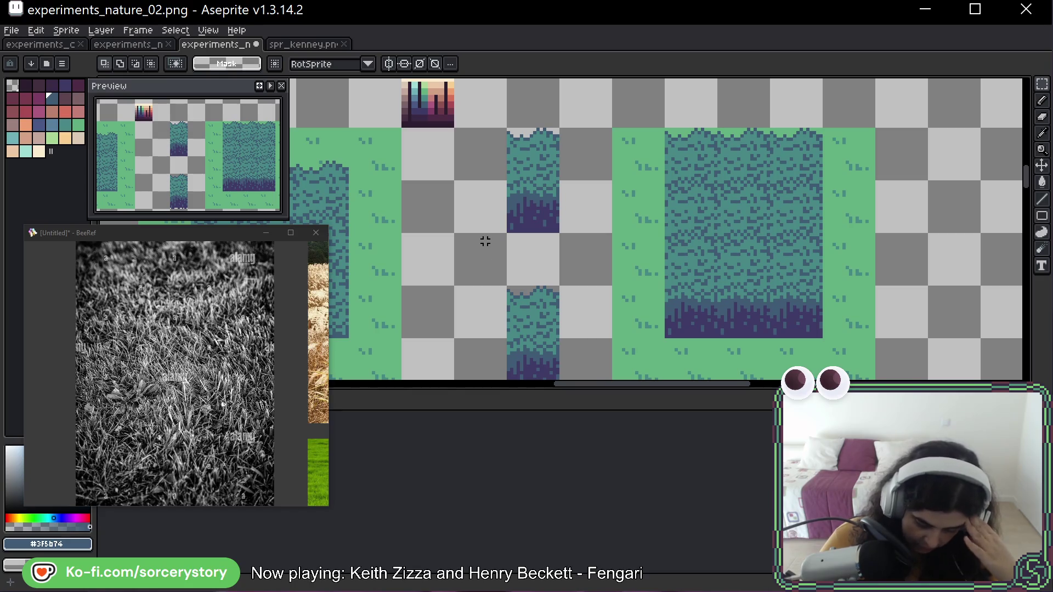
# Move to the left part of the mockup and sample a colour from it with the eyedropper
pyautogui.moveTo(486, 241); pyautogui.dragTo(747, 228)
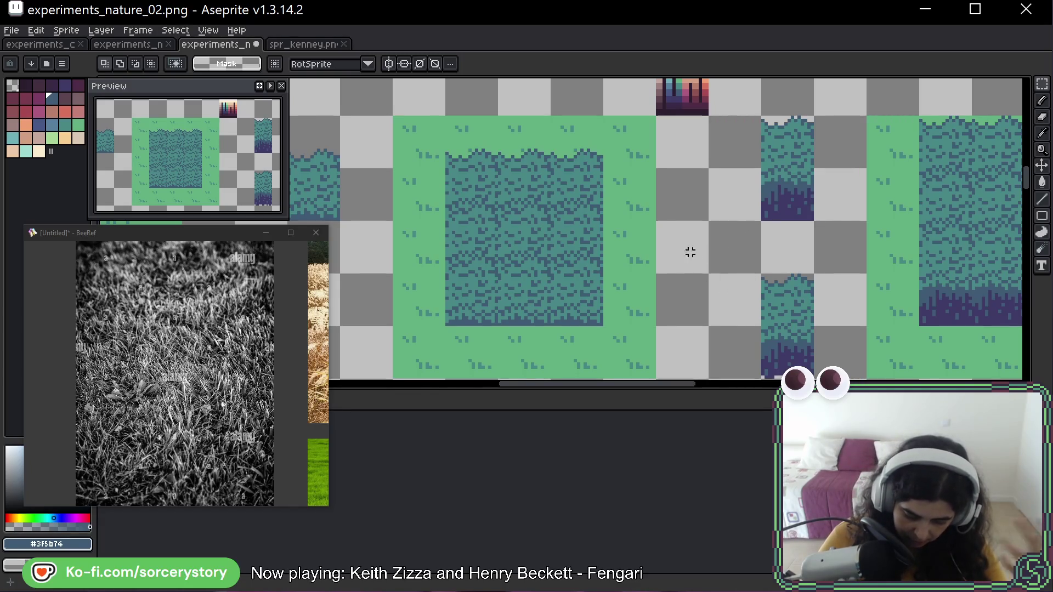
pyautogui.moveTo(665, 234); pyautogui.dragTo(684, 226)
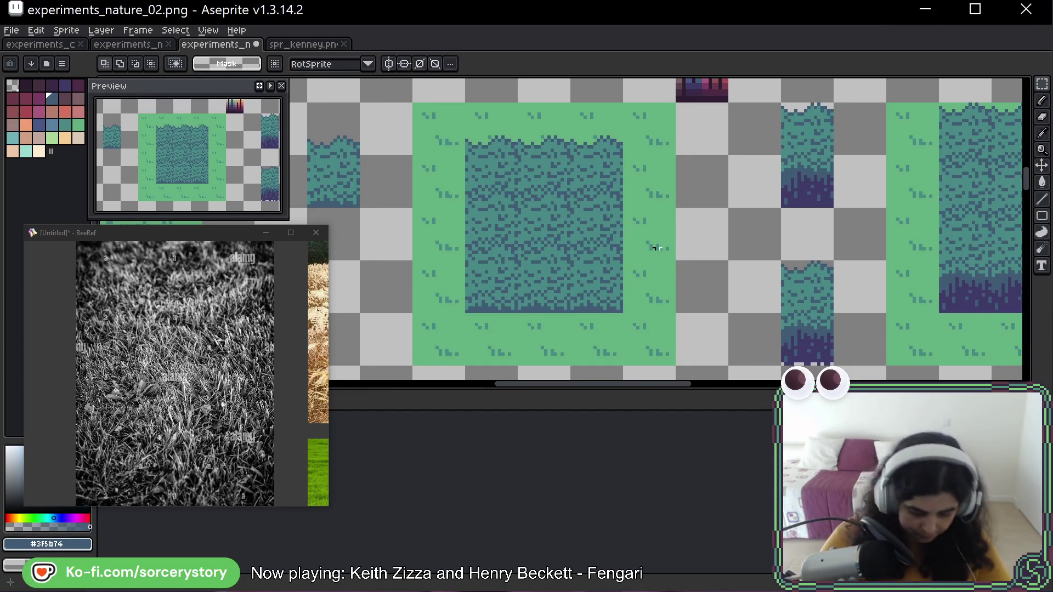
pyautogui.press('i')
pyautogui.moveTo(658, 242)
pyautogui.mouseDown()
pyautogui.moveTo(733, 206)
pyautogui.moveTo(730, 181)
pyautogui.mouseUp()
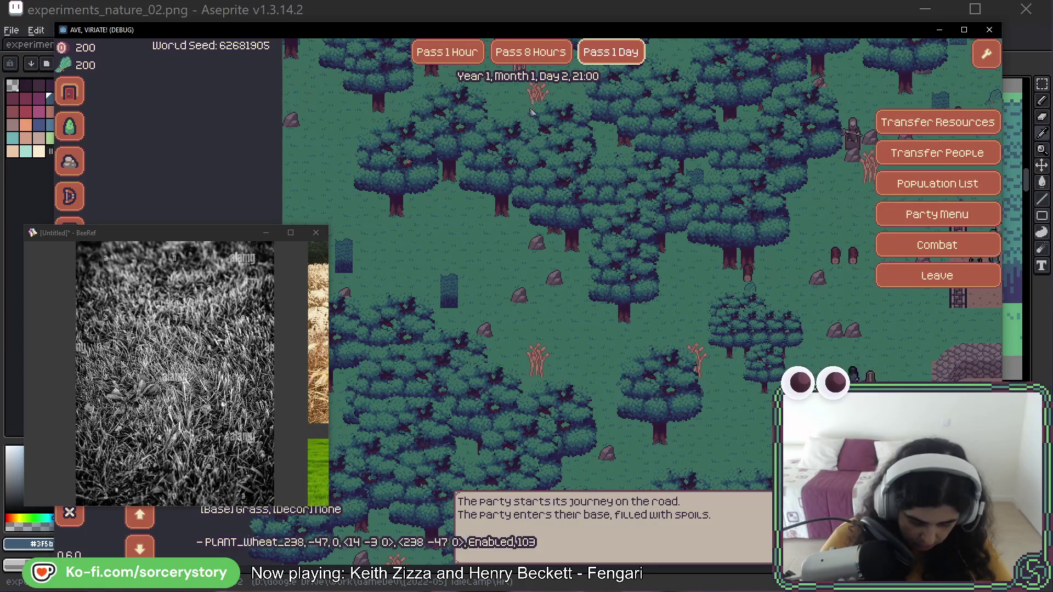
# Advance the game clock by ten hours: one hour, then eight, then one more
pyautogui.click(462, 62)
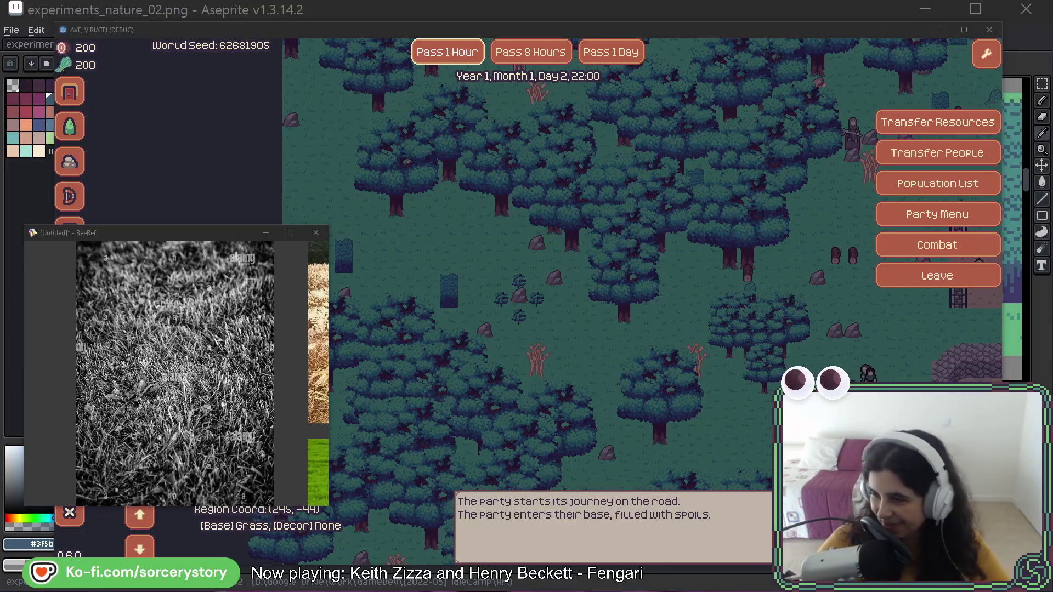
pyautogui.click(550, 50)
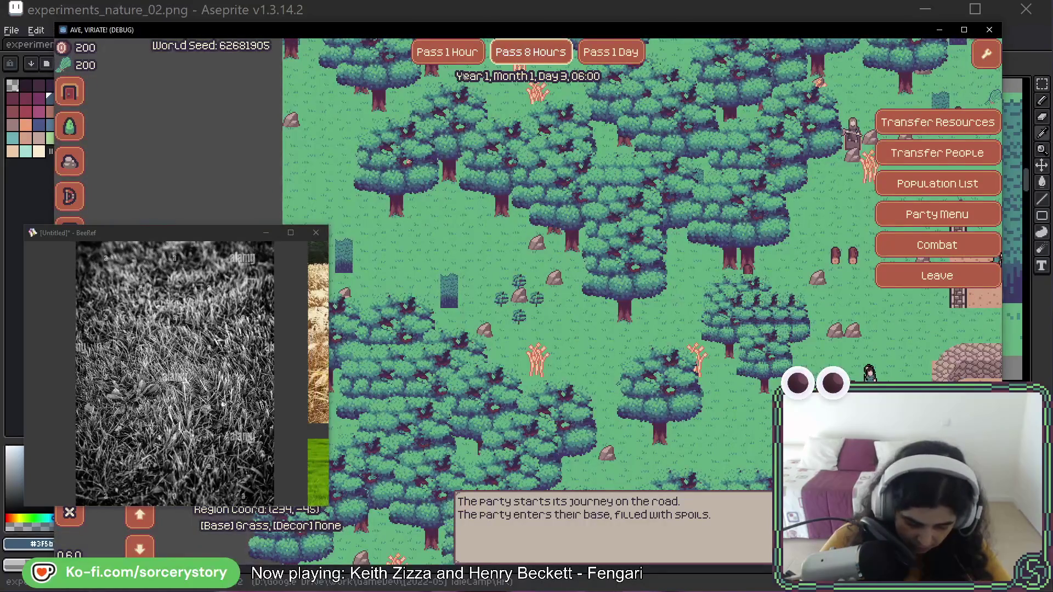
pyautogui.click(447, 52)
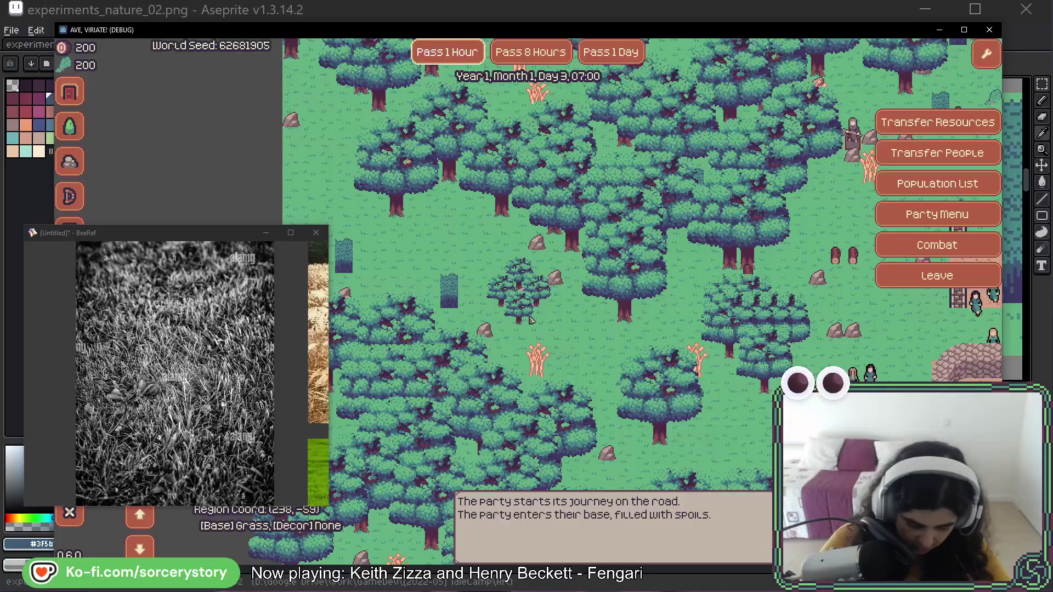
# Pan the map right and down to centre on the party's base and inspect the grass tiles
pyautogui.press('Right')
pyautogui.press('Right')
pyautogui.press('Right')
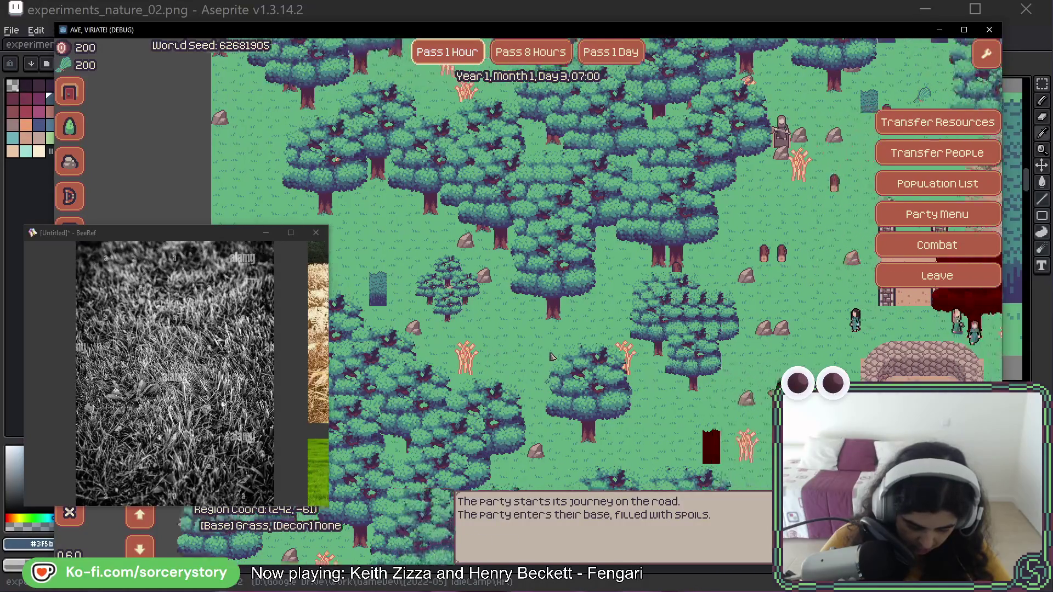
pyautogui.press('Right')
pyautogui.press('Right')
pyautogui.press('Right')
pyautogui.press('Down')
pyautogui.press('Down')
pyautogui.press('Down')
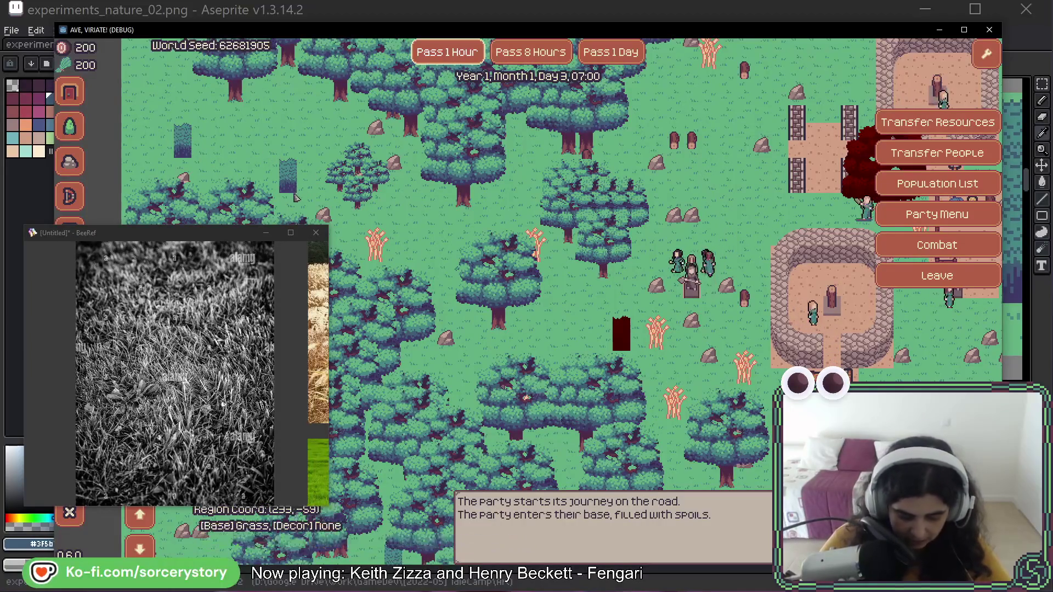
pyautogui.press('Right')
pyautogui.press('Right')
pyautogui.press('Right')
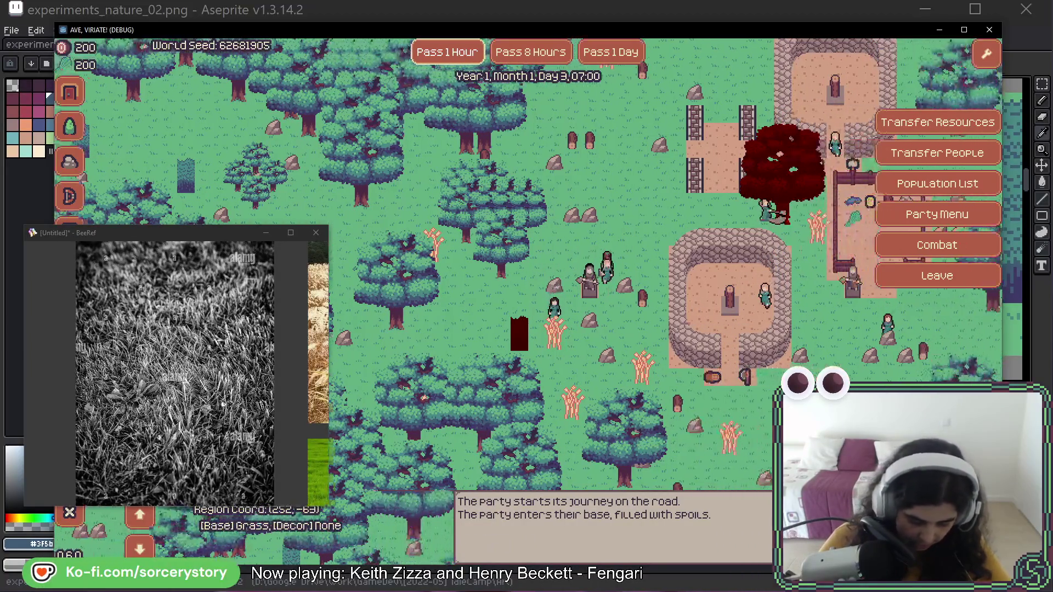
pyautogui.press('Right')
pyautogui.press('Right')
pyautogui.press('Right')
pyautogui.press('Up')
pyautogui.press('Up')
pyautogui.press('Up')
pyautogui.press('Right')
pyautogui.press('Right')
pyautogui.press('Right')
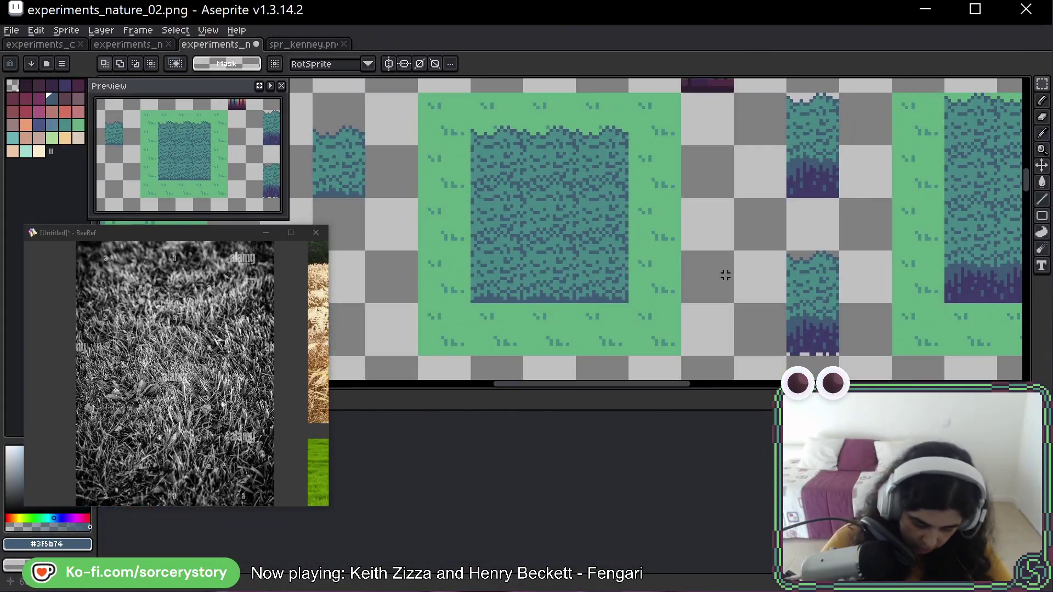
pyautogui.moveTo(722, 277); pyautogui.dragTo(534, 280)
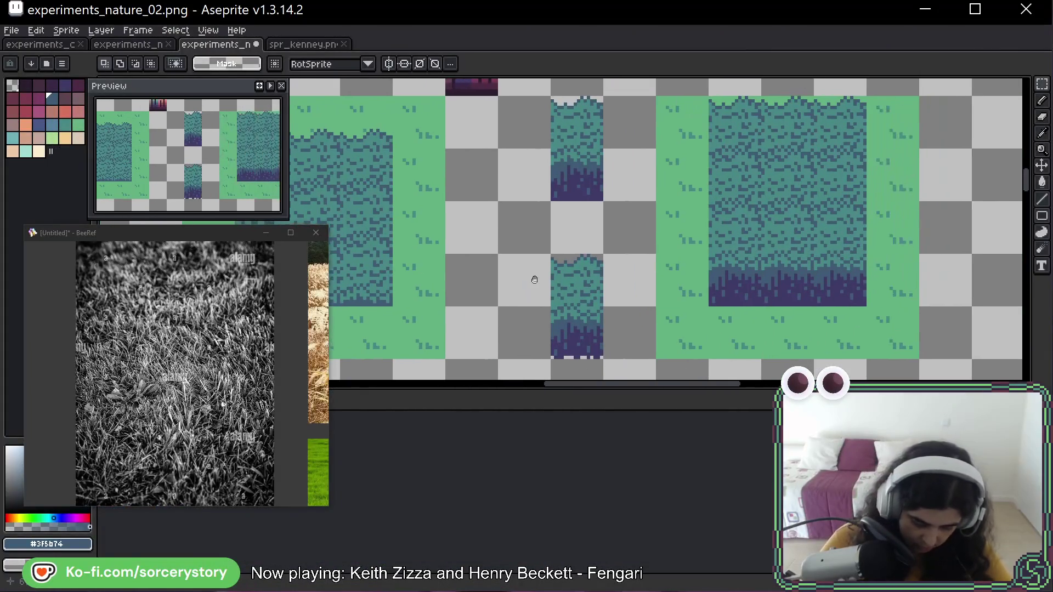
# Marquee-select the dark-bottomed grass tiles and mockup, and place a duplicate just to their right
pyautogui.scroll(-3, 620, 267)
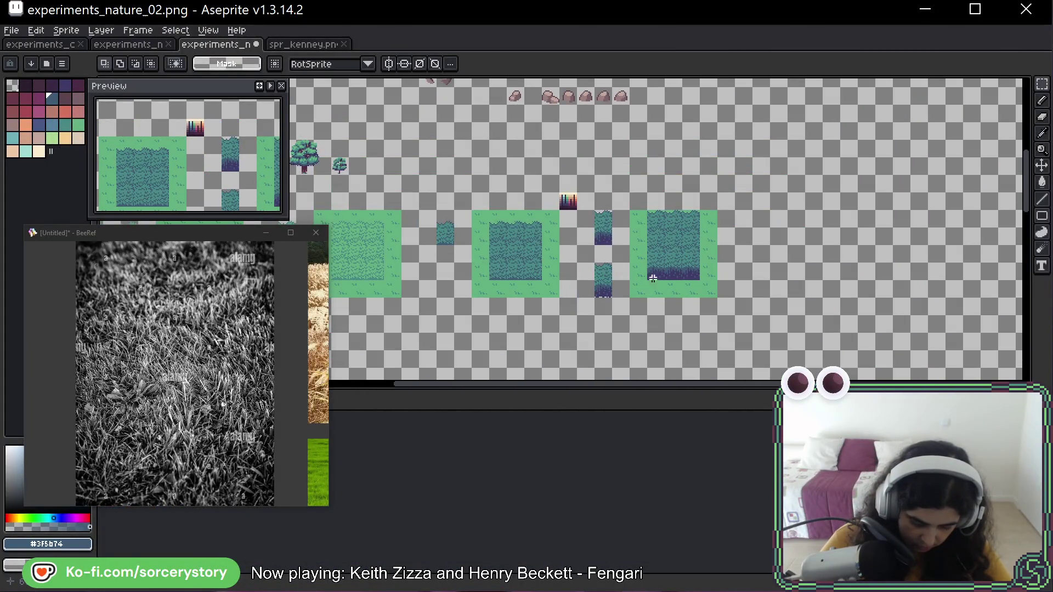
pyautogui.scroll(2, 769, 273)
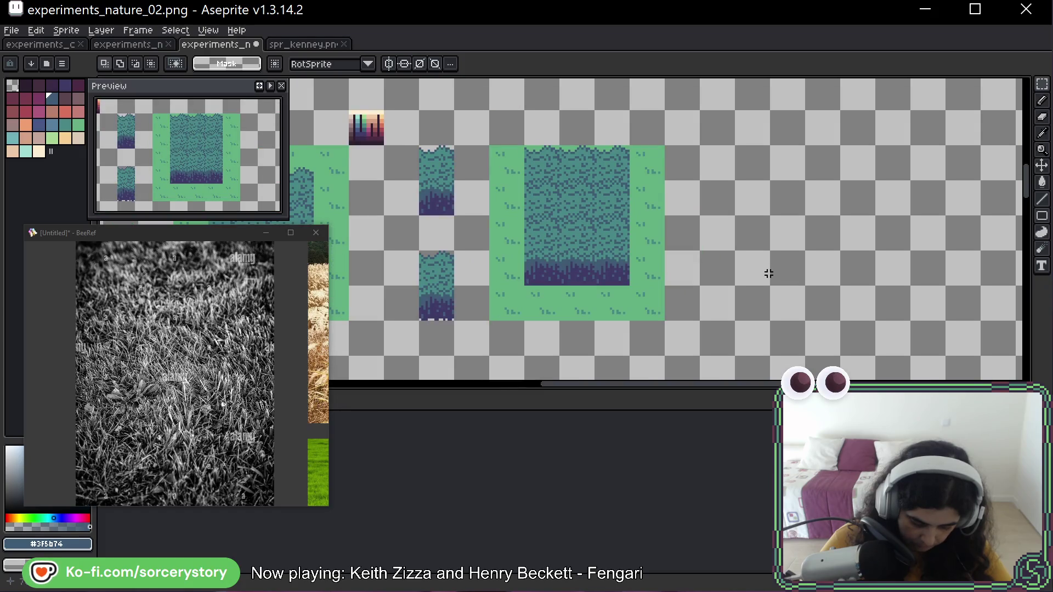
pyautogui.press('m')
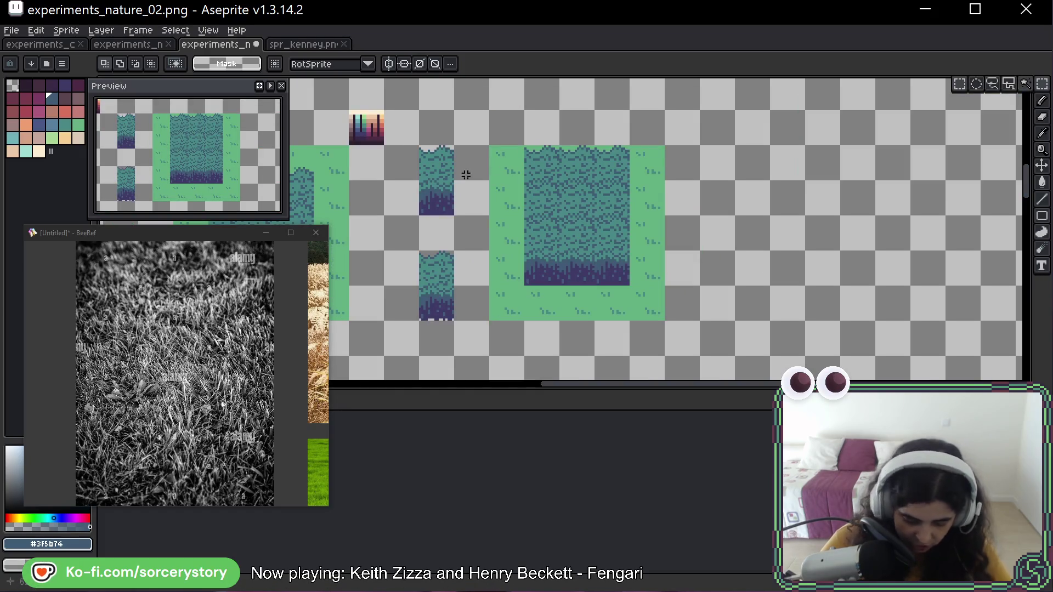
pyautogui.moveTo(420, 148)
pyautogui.mouseDown()
pyautogui.moveTo(697, 322)
pyautogui.moveTo(652, 318)
pyautogui.moveTo(932, 317)
pyautogui.mouseUp()
pyautogui.hscroll(3, 631, 228)
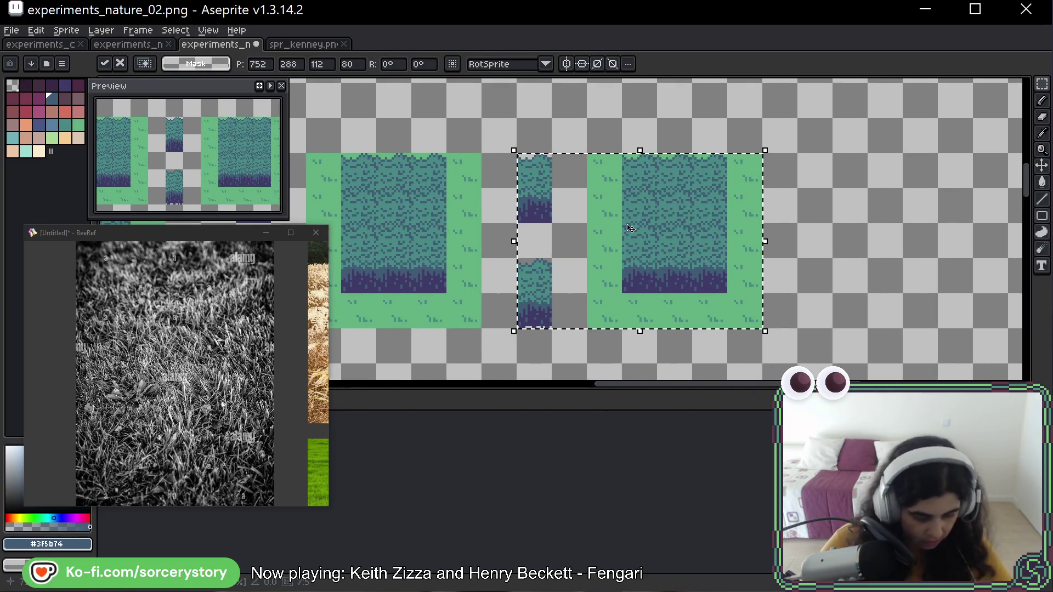
pyautogui.scroll(3, 631, 228)
pyautogui.press('w')
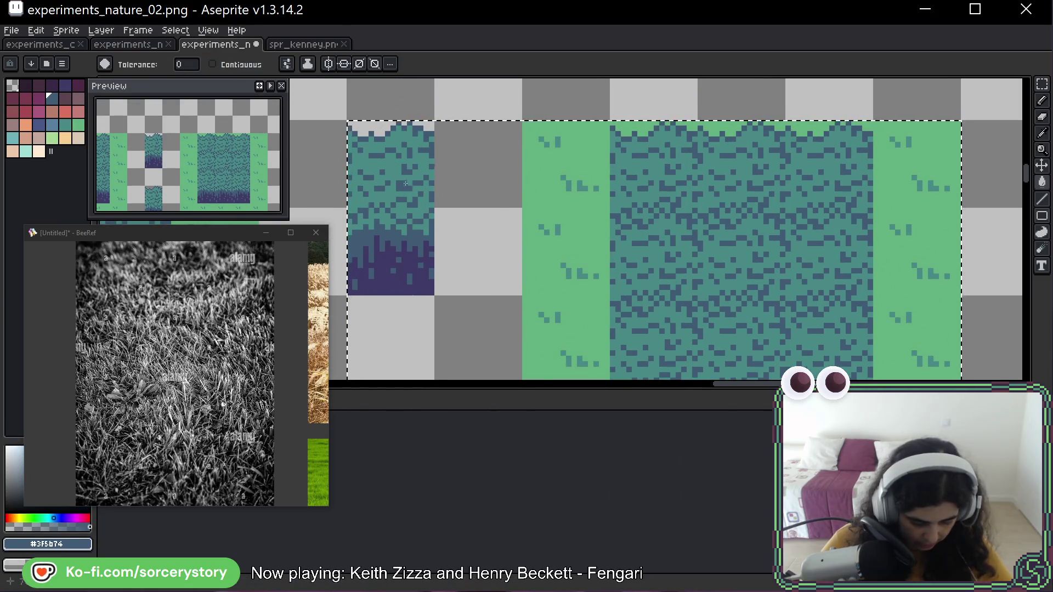
# Fill all teal pixels of the copy with the light grass green
pyautogui.scroll(2, 394, 245)
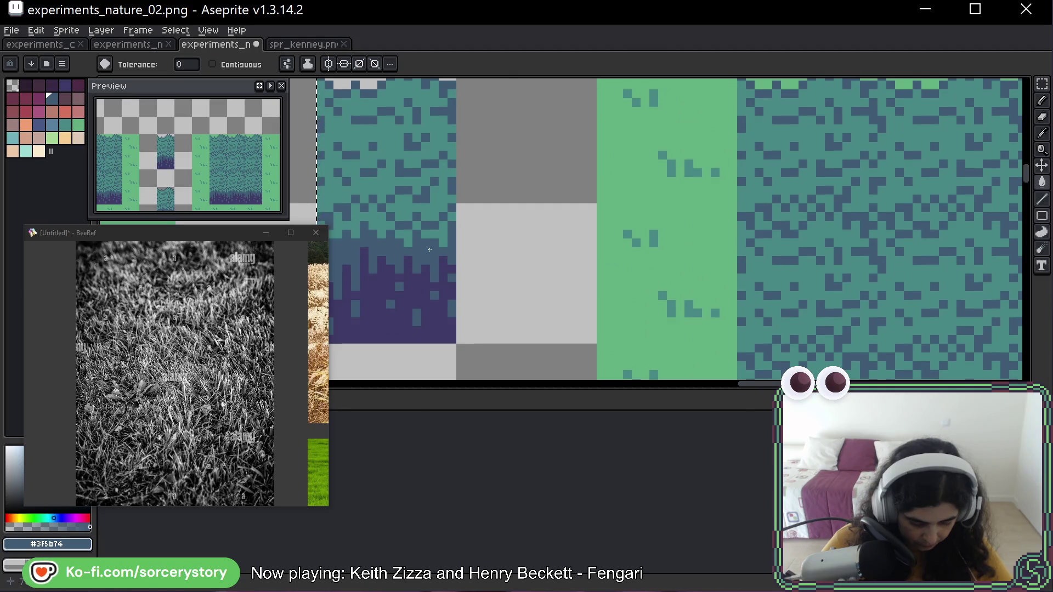
pyautogui.keyDown('alt'); pyautogui.click(658, 208); pyautogui.keyUp('alt')
pyautogui.click(438, 204)
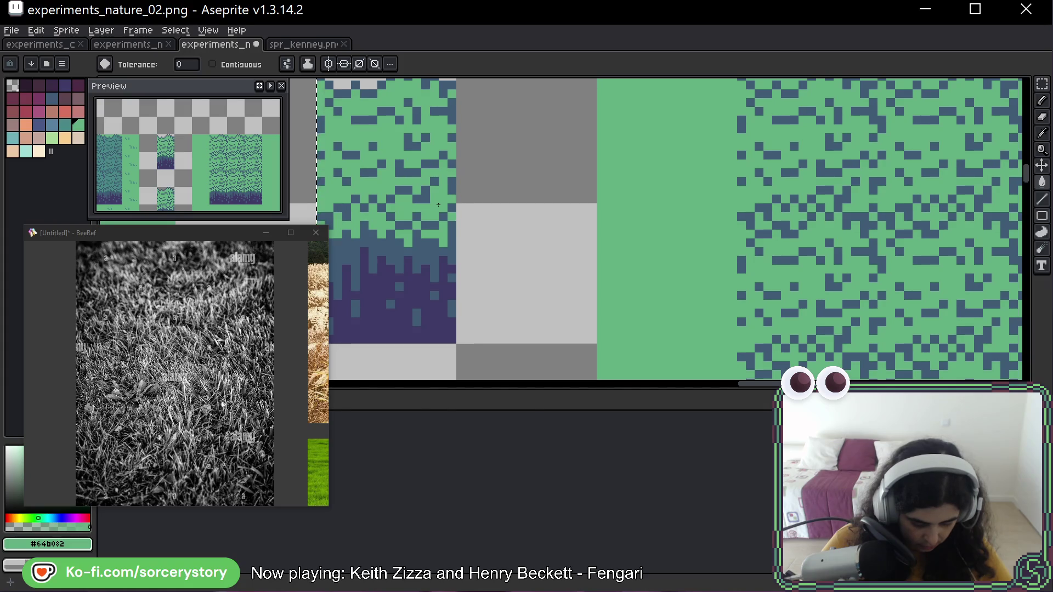
pyautogui.scroll(-3, 438, 205)
pyautogui.scroll(2, 608, 252)
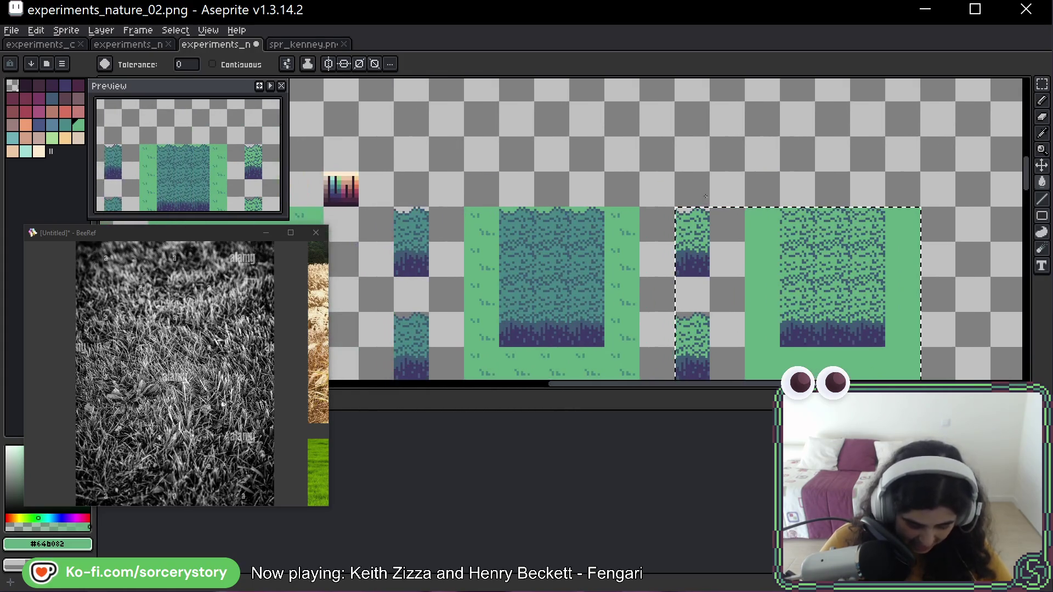
pyautogui.hscroll(3, 608, 252)
pyautogui.scroll(2, 497, 238)
# Turn the copy's slate-blue pixels teal and its dark purple bottom band slate blue
pyautogui.keyDown('alt'); pyautogui.click(409, 221); pyautogui.keyUp('alt')
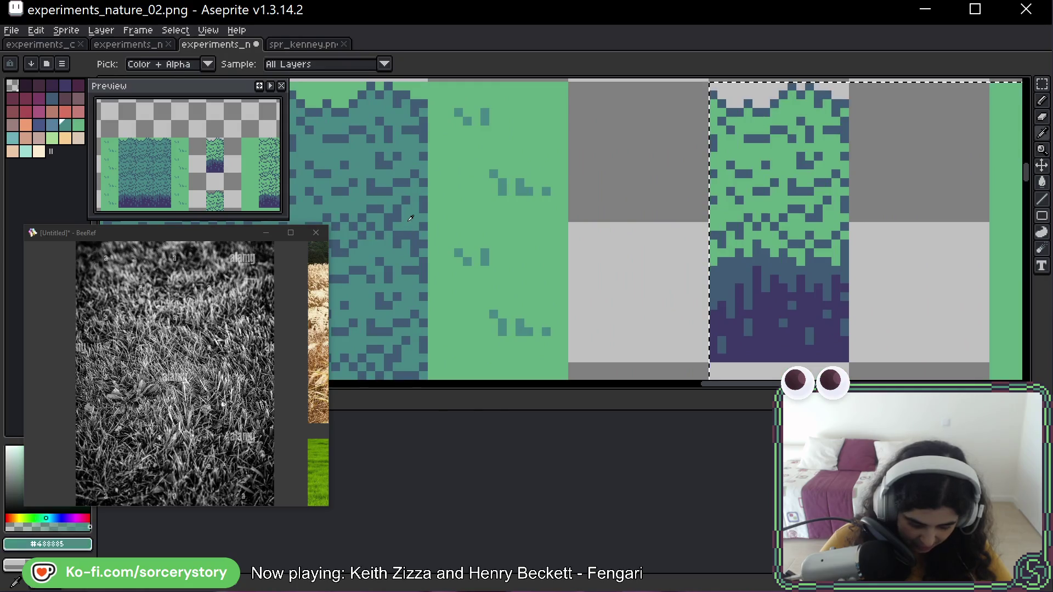
pyautogui.click(722, 270)
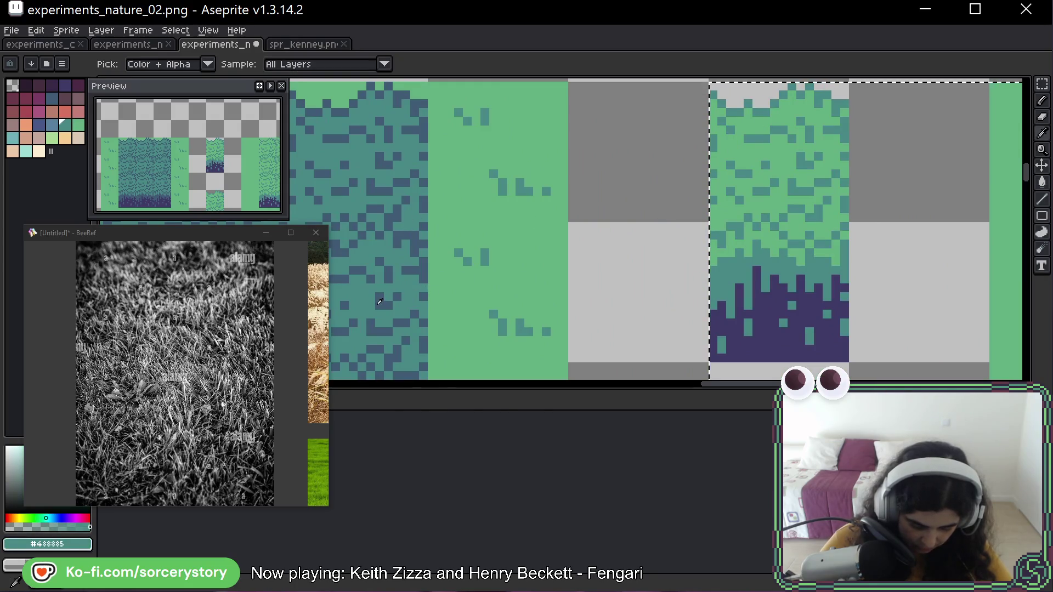
pyautogui.keyDown('alt'); pyautogui.click(731, 342); pyautogui.keyUp('alt')
pyautogui.click(731, 341)
pyautogui.scroll(-3, 767, 307)
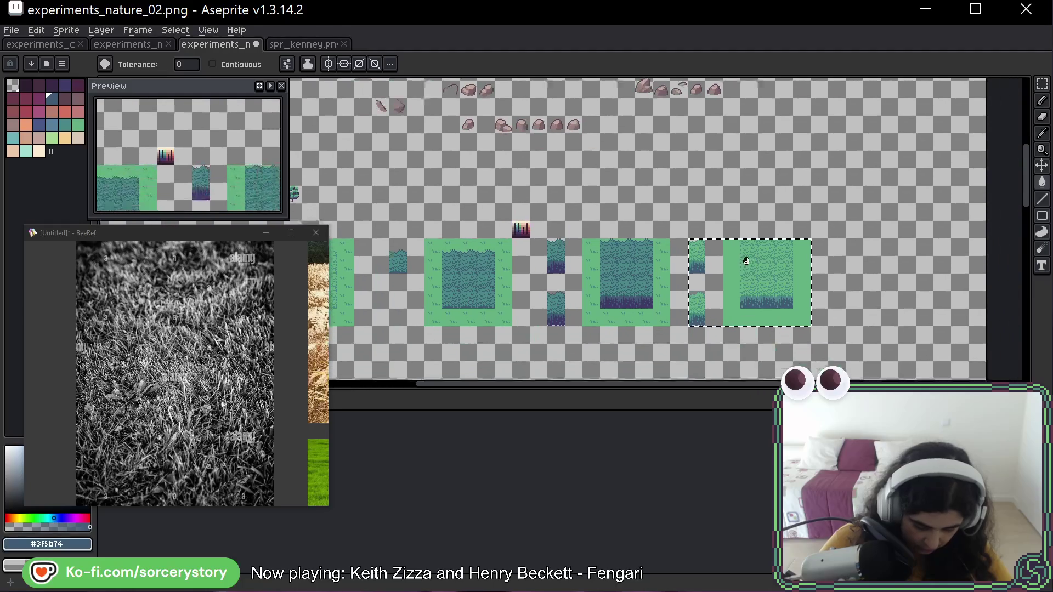
pyautogui.scroll(2, 809, 289)
pyautogui.click(1042, 83)
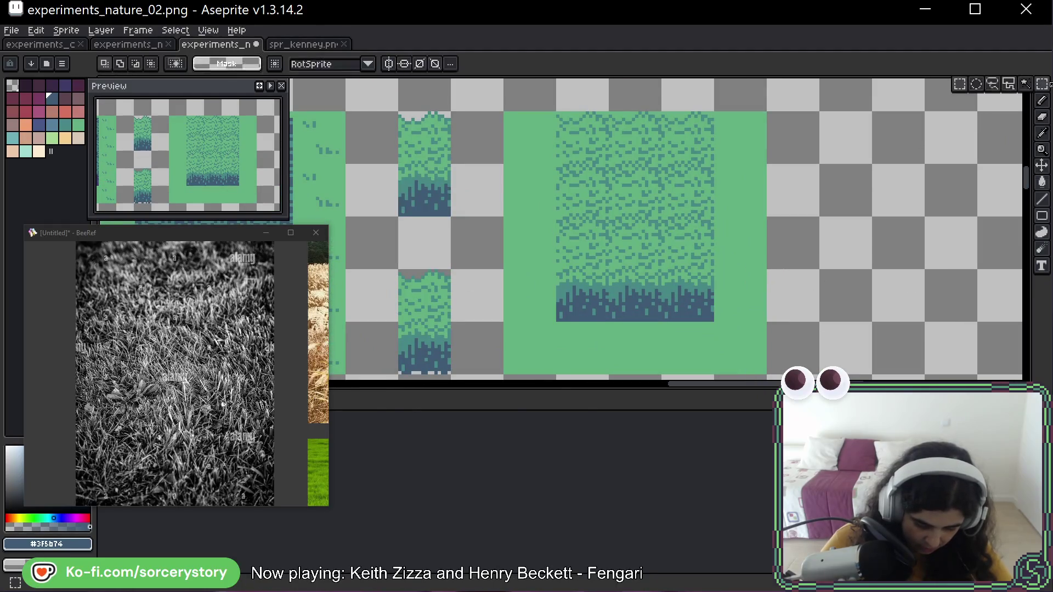
pyautogui.scroll(-4, 494, 181)
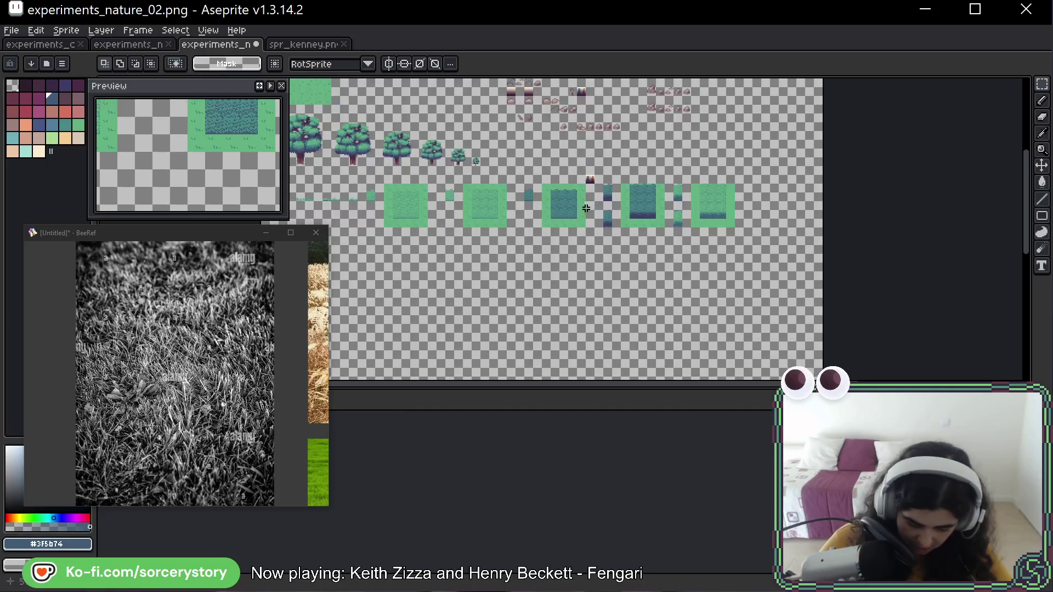
# Select the left, bottom and right grass border columns of the variant and commit the change
pyautogui.scroll(5, 536, 187)
pyautogui.scroll(-2, 641, 178)
pyautogui.moveTo(495, 133)
pyautogui.mouseDown()
pyautogui.moveTo(529, 306)
pyautogui.moveTo(668, 306)
pyautogui.mouseUp()
pyautogui.moveTo(647, 161)
pyautogui.mouseDown()
pyautogui.moveTo(647, 283)
pyautogui.moveTo(833, 300)
pyautogui.mouseUp()
pyautogui.hotkey('ctrl', 'd')
pyautogui.scroll(-3, 689, 271)
pyautogui.scroll(1, 689, 270)
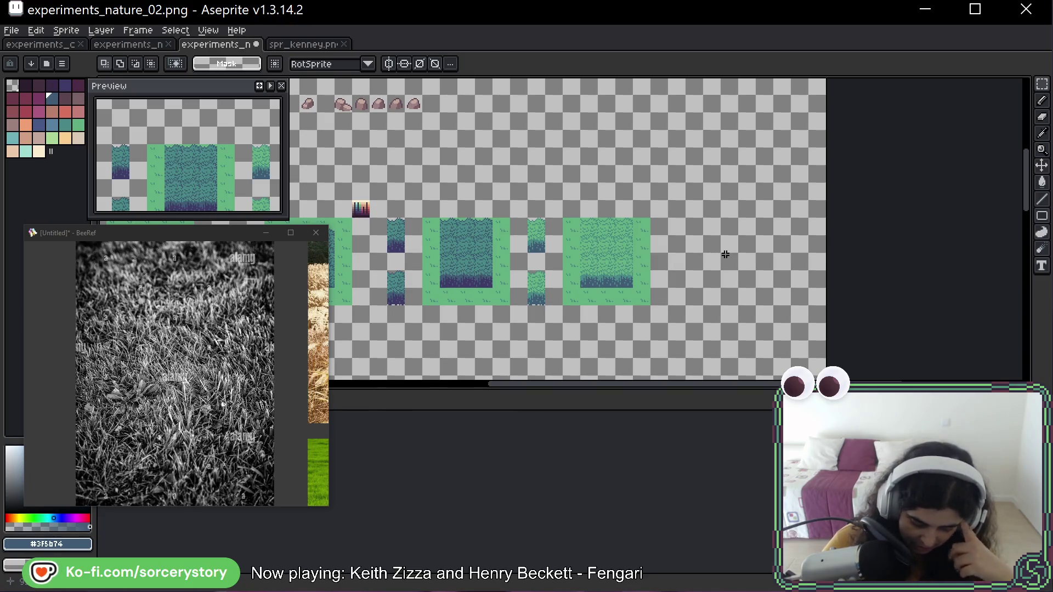
# Save experiments_nature_02.png with the new lighter-green grass variant
pyautogui.scroll(1, 631, 281)
pyautogui.scroll(1, 567, 274)
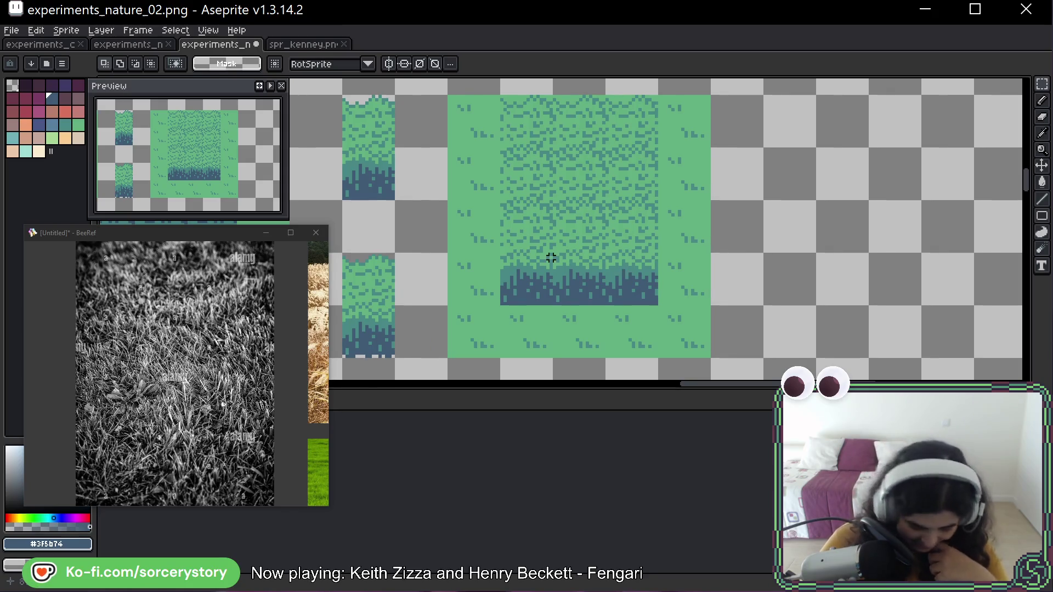
pyautogui.hotkey('ctrl', 's')
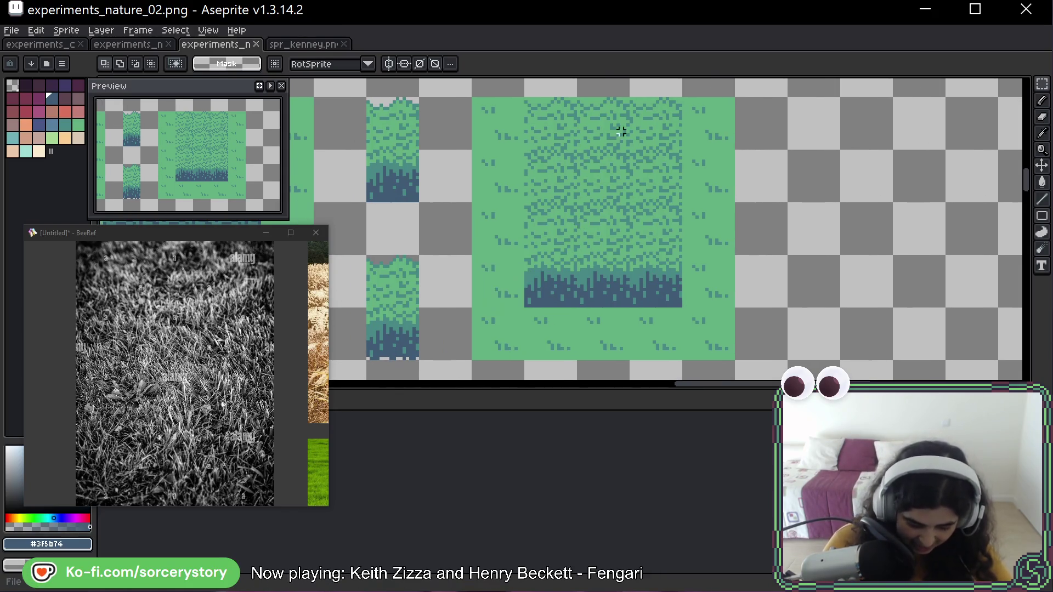
pyautogui.moveTo(614, 181); pyautogui.dragTo(633, 187)
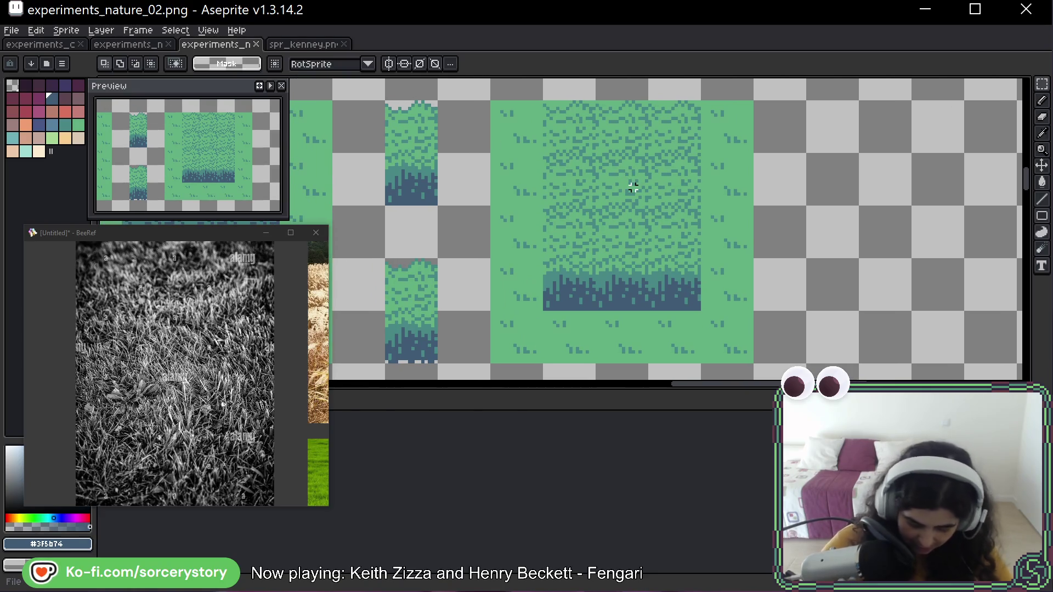
pyautogui.scroll(-3, 646, 185)
pyautogui.scroll(5, 504, 97)
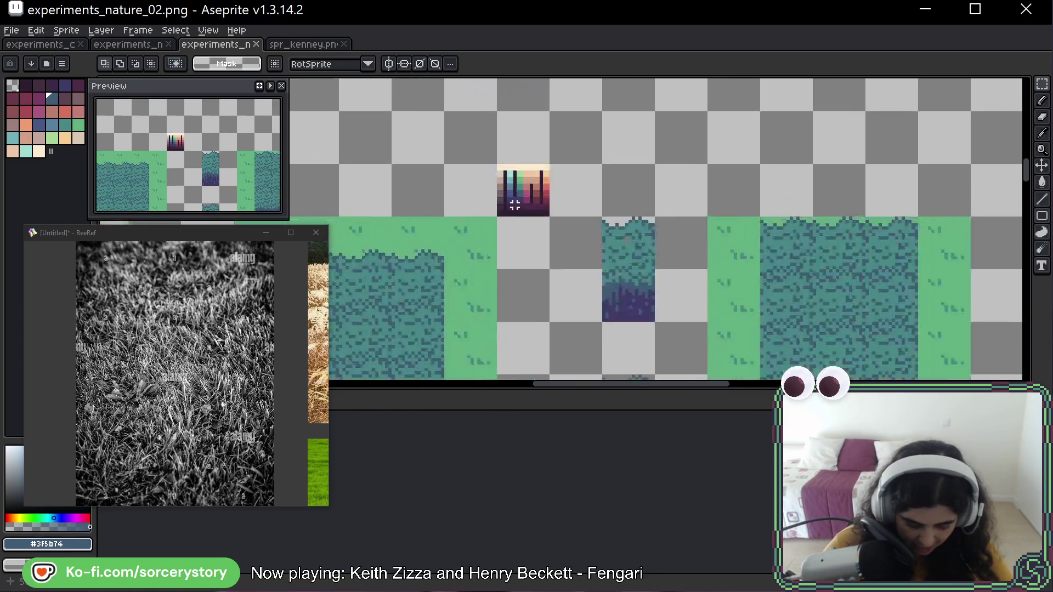
# Draw a rectangular marquee around the green/teal column of the colour-swatch sprite
pyautogui.click(521, 115)
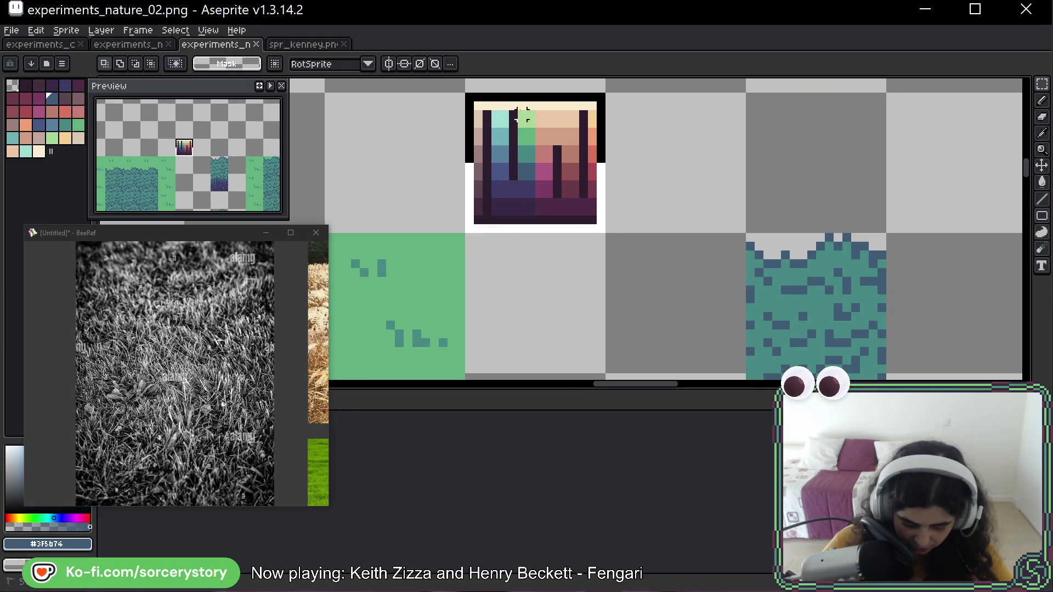
pyautogui.moveTo(518, 110); pyautogui.dragTo(531, 195)
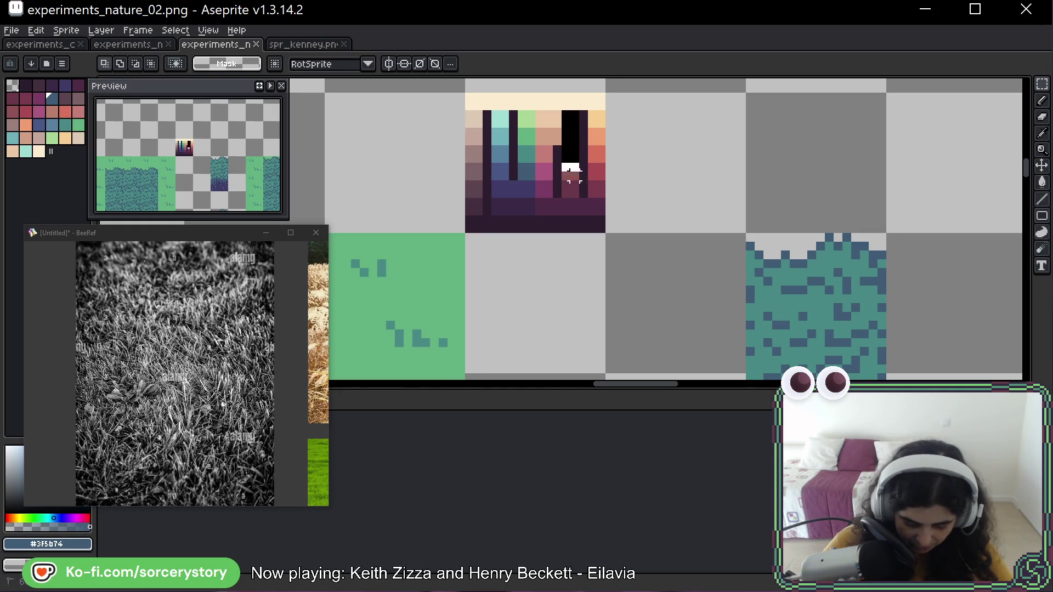